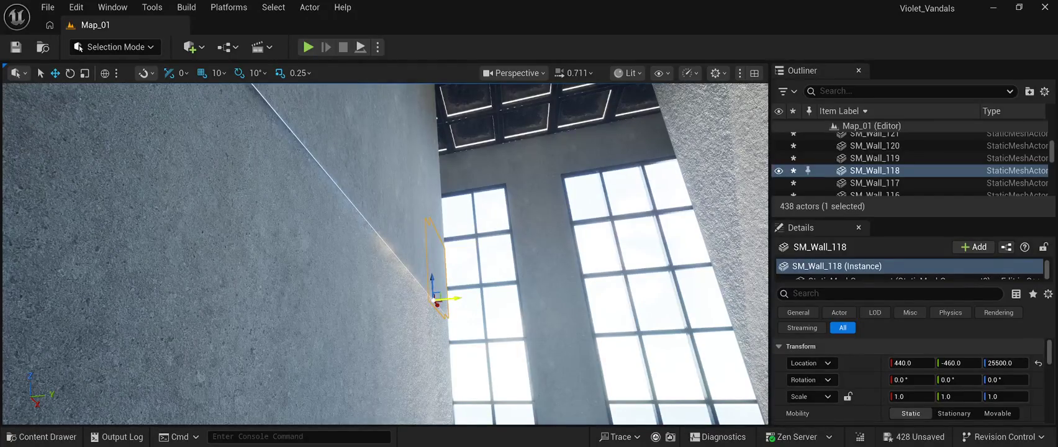
# Orbit down to the floor and select the eight adjoining SM_Wall floor tiles together
pyautogui.moveTo(438, 298); pyautogui.dragTo(388, 270)
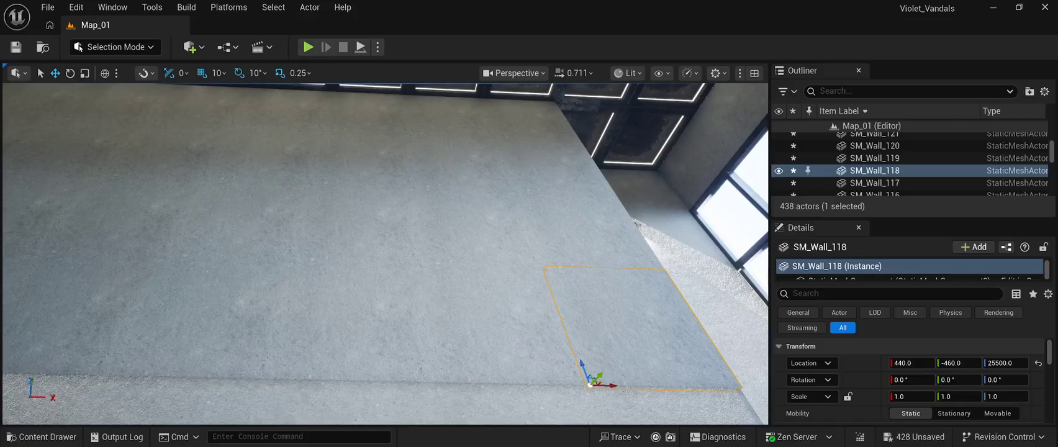
pyautogui.keyDown('ctrl'); pyautogui.click(584, 230); pyautogui.keyUp('ctrl')
pyautogui.keyDown('ctrl'); pyautogui.click(553, 165); pyautogui.keyUp('ctrl')
pyautogui.keyDown('ctrl'); pyautogui.click(531, 118); pyautogui.keyUp('ctrl')
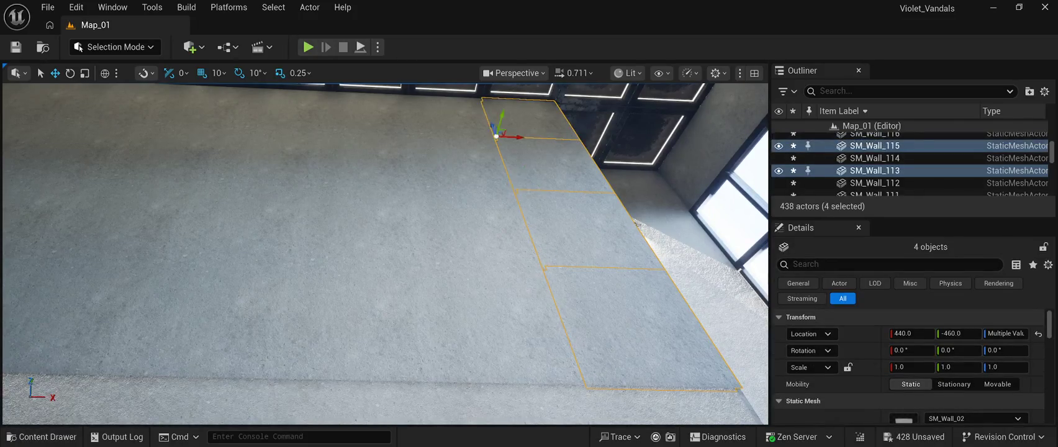
pyautogui.keyDown('ctrl'); pyautogui.click(444, 115); pyautogui.keyUp('ctrl')
pyautogui.keyDown('ctrl'); pyautogui.click(454, 160); pyautogui.keyUp('ctrl')
pyautogui.keyDown('ctrl'); pyautogui.click(466, 227); pyautogui.keyUp('ctrl')
pyautogui.keyDown('ctrl'); pyautogui.click(503, 323); pyautogui.keyUp('ctrl')
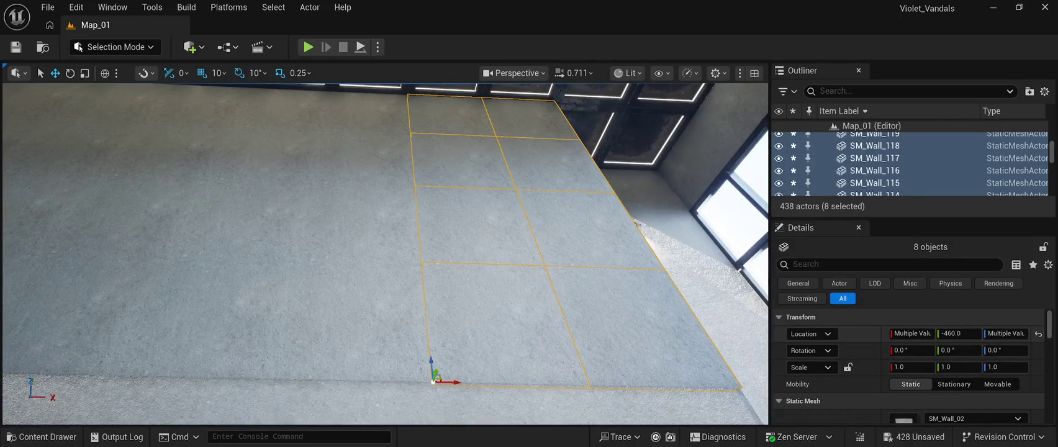
# Put the caret in the tiles' Details Location Y value, just before its decimal part
pyautogui.click(960, 333)
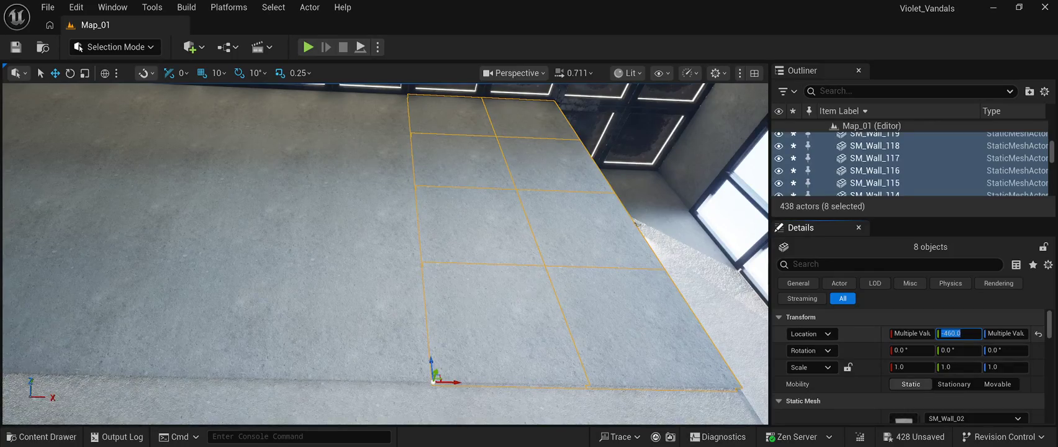
pyautogui.click(961, 333)
pyautogui.click(955, 334)
# Change the tiles' Location Y to -459.0, then nudge them one step along Y
pyautogui.press('BackSpace')
pyautogui.press('BackSpace')
pyautogui.write('59')
pyautogui.press('Return')
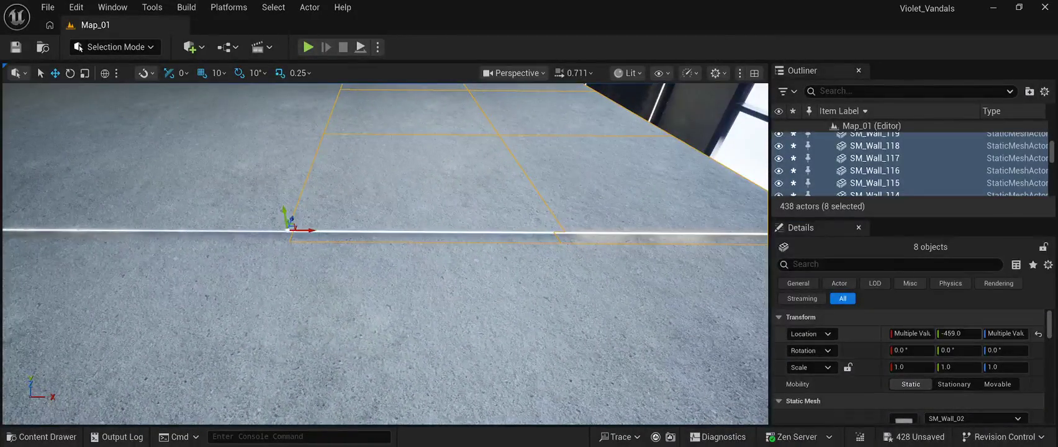
pyautogui.click(959, 333)
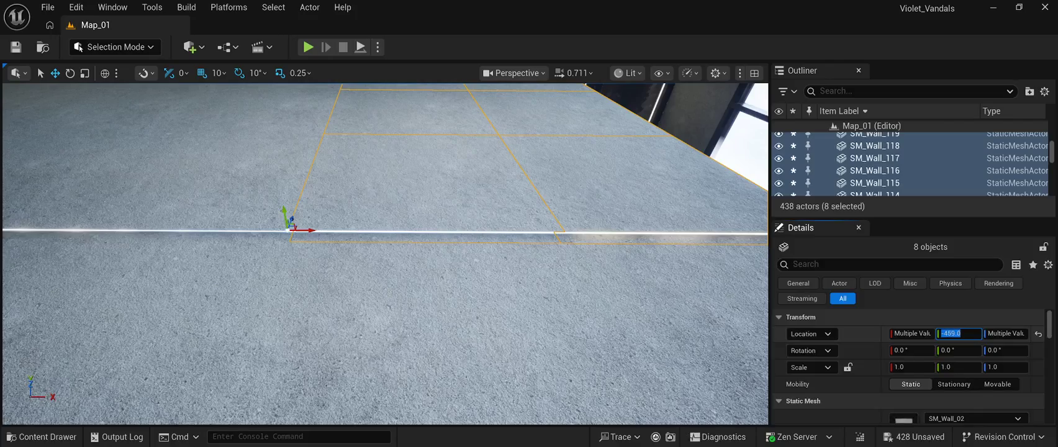
pyautogui.click(284, 211)
pyautogui.moveTo(286, 214); pyautogui.dragTo(286, 213)
# Set the eight tiles' Location Y to 465.0, then select wall panel SM_Wall_24
pyautogui.click(960, 334)
pyautogui.write('465.0')
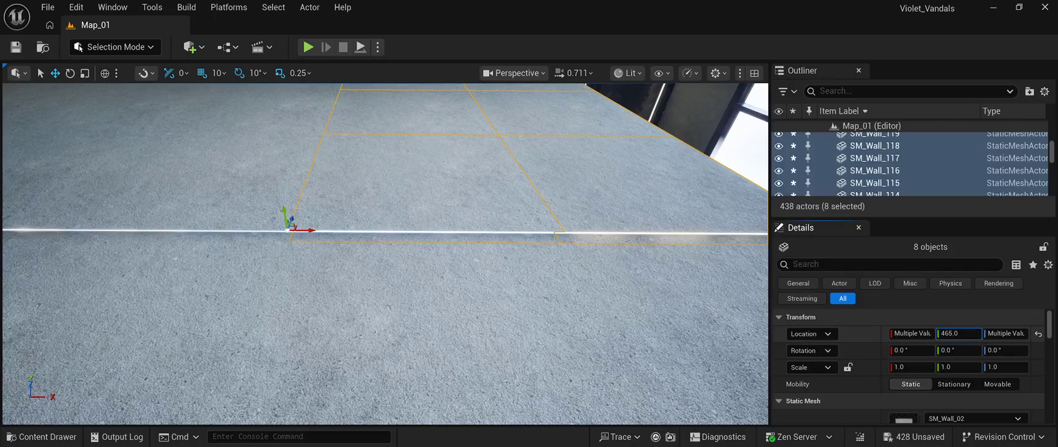
pyautogui.press('Return')
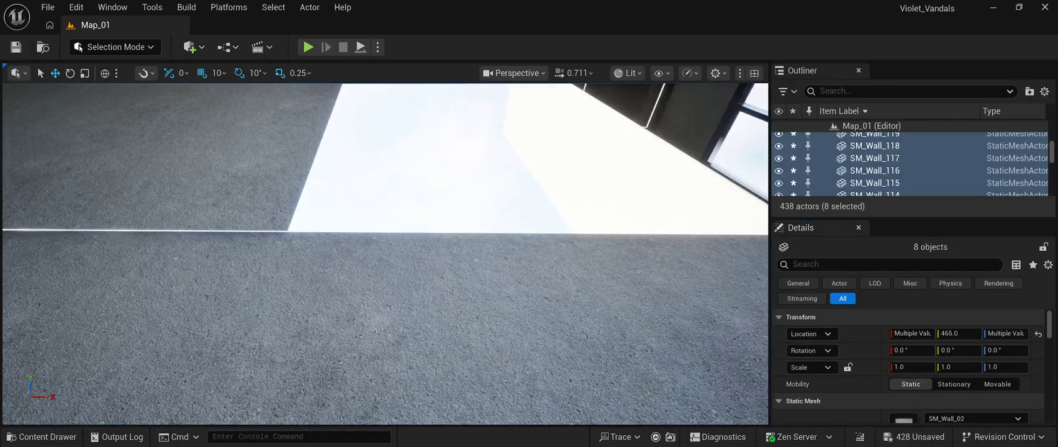
pyautogui.click(454, 348)
pyautogui.moveTo(385, 248)
pyautogui.mouseDown()
pyautogui.moveTo(360, 224)
pyautogui.moveTo(310, 205)
pyautogui.mouseUp()
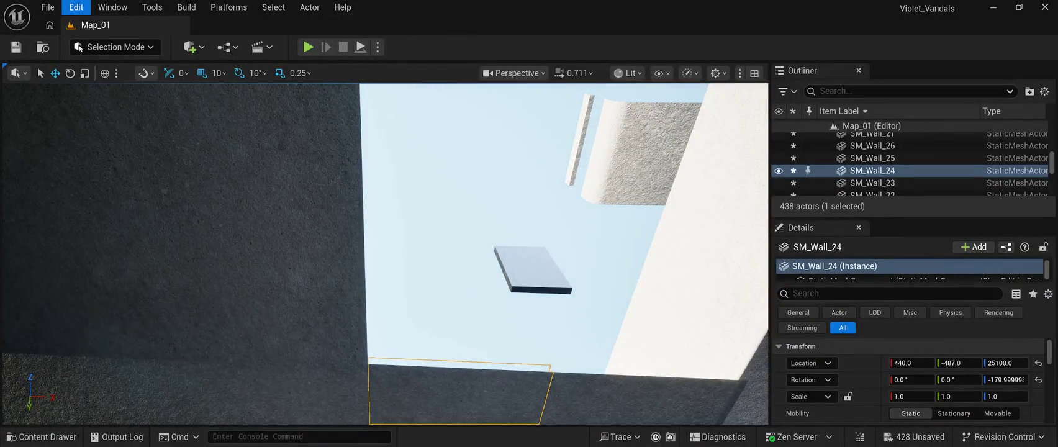
# Undo the 465.0 move, set the tiles' Location Y to -487.0, and shift them 10 units along Y
pyautogui.hotkey('ctrl', 'z')
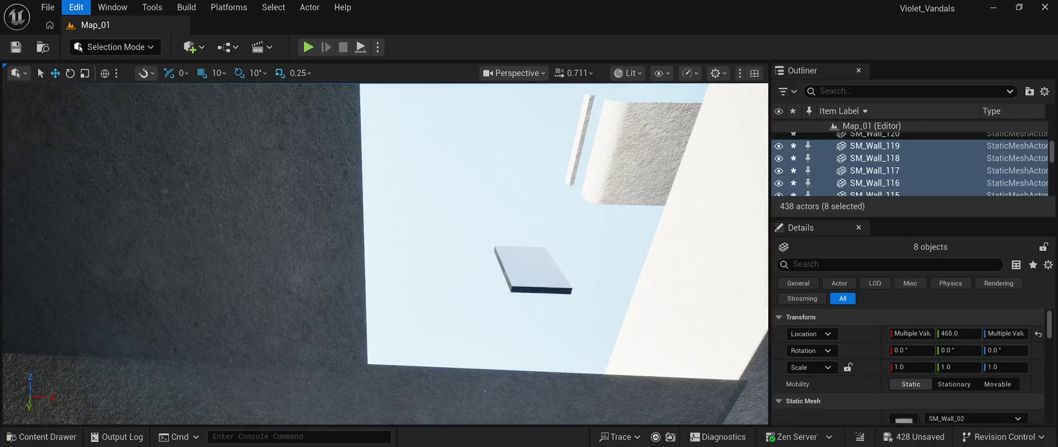
pyautogui.hotkey('ctrl', 'z')
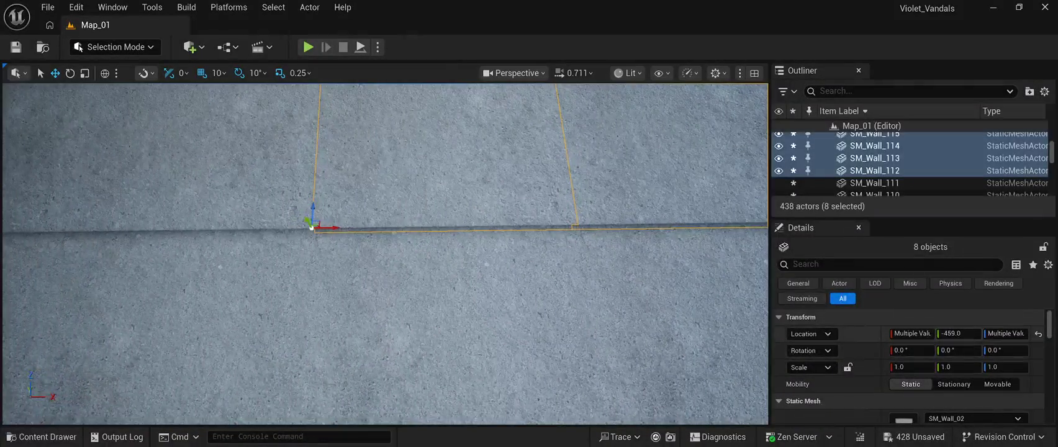
pyautogui.click(959, 334)
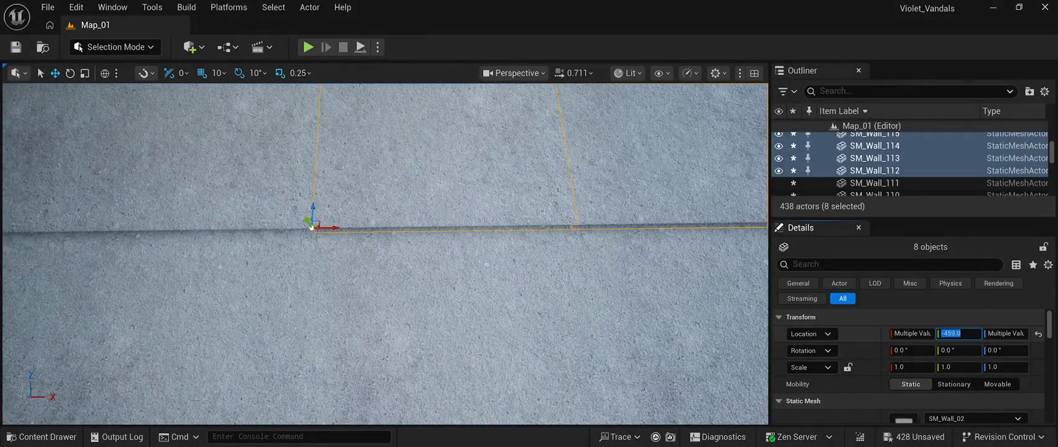
pyautogui.write('-487.0')
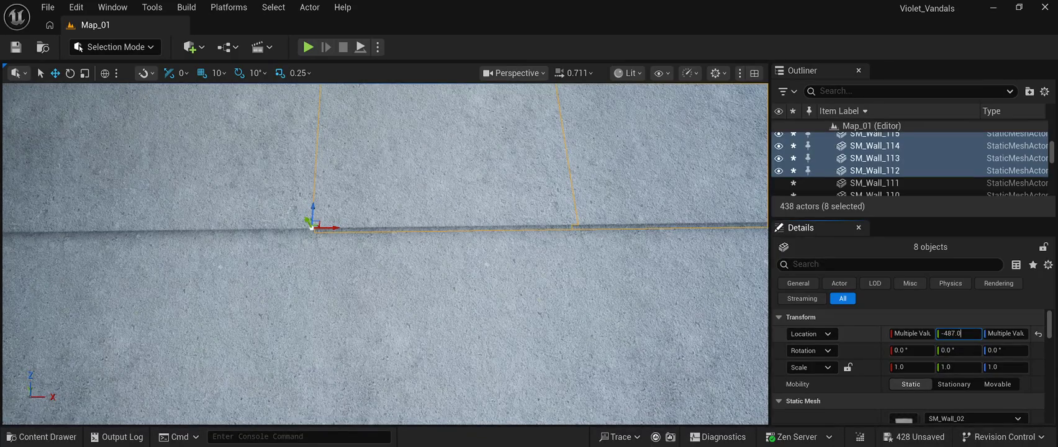
pyautogui.press('Return')
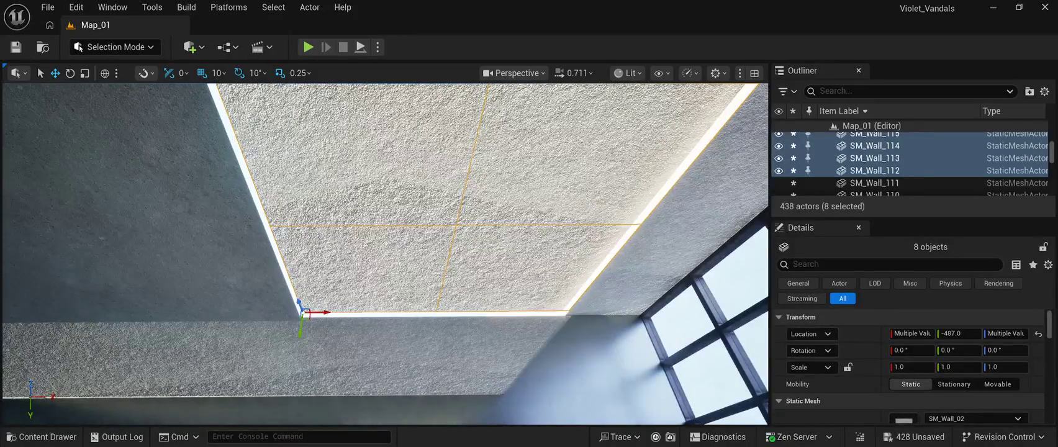
pyautogui.moveTo(302, 335)
pyautogui.mouseDown()
pyautogui.moveTo(300, 320)
pyautogui.moveTo(256, 304)
pyautogui.moveTo(187, 188)
pyautogui.moveTo(279, 211)
pyautogui.moveTo(297, 168)
pyautogui.mouseUp()
# Select SM_Wall_8, _118, _18, _24 and _117 in turn to compare their Location values
pyautogui.click(269, 205)
pyautogui.click(510, 298)
pyautogui.moveTo(510, 299); pyautogui.dragTo(515, 290)
pyautogui.click(506, 351)
pyautogui.click(372, 373)
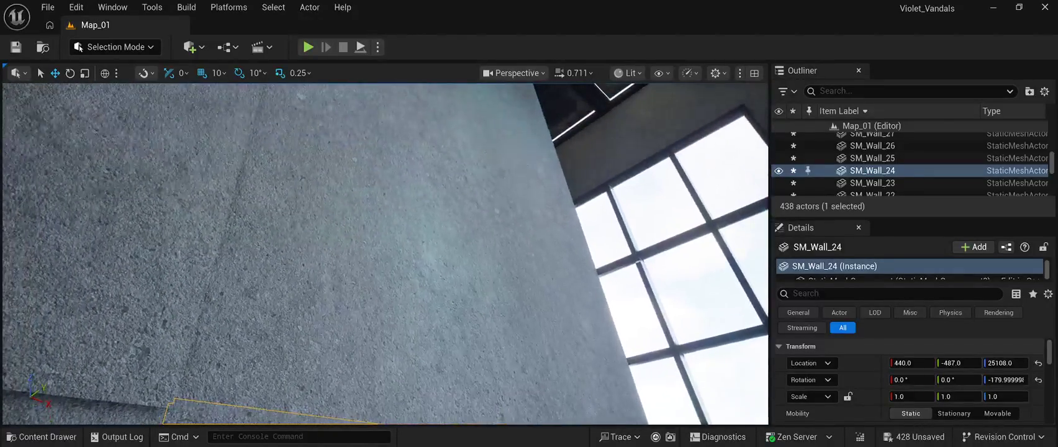
pyautogui.click(348, 280)
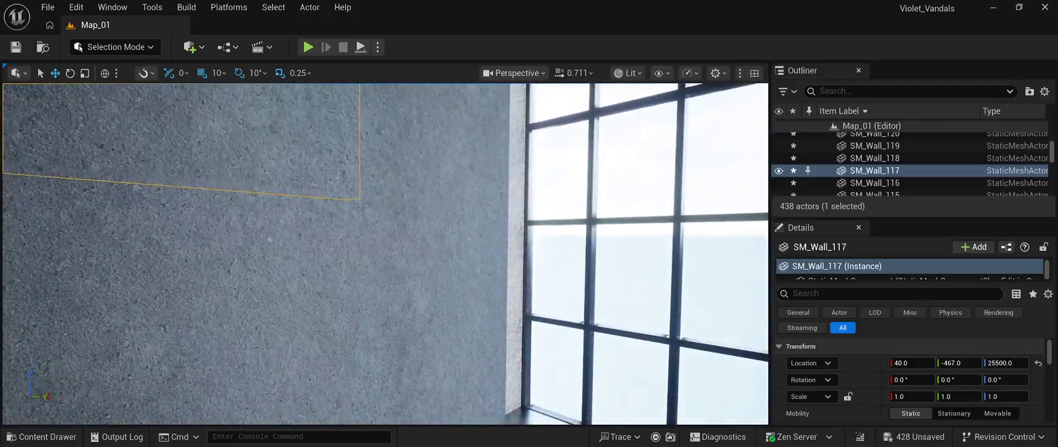
pyautogui.click(429, 149)
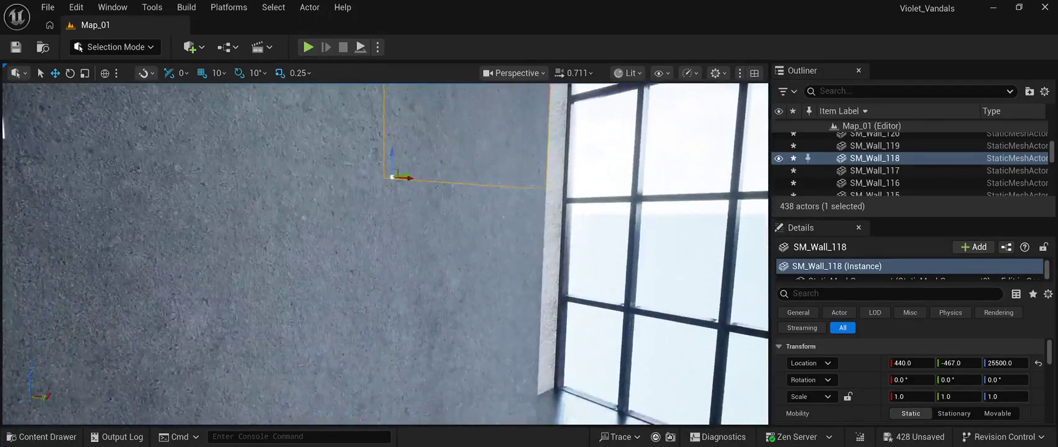
pyautogui.click(199, 279)
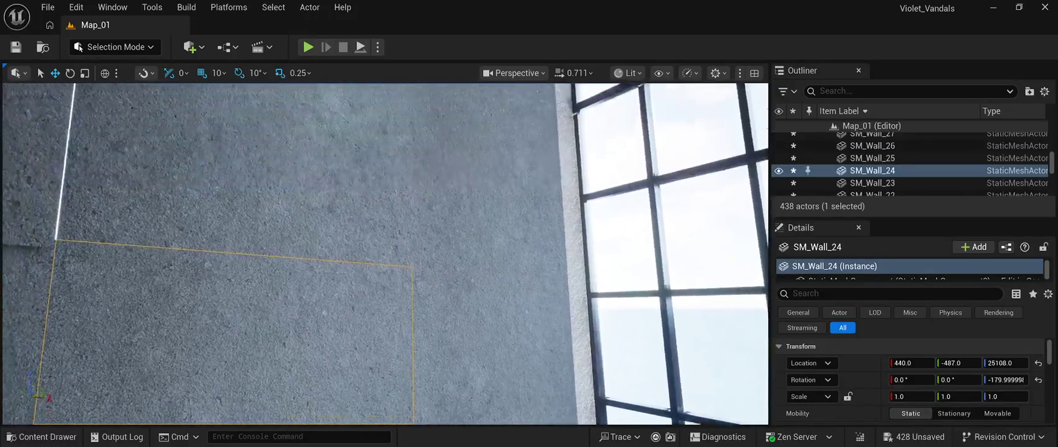
pyautogui.click(70, 386)
pyautogui.click(427, 401)
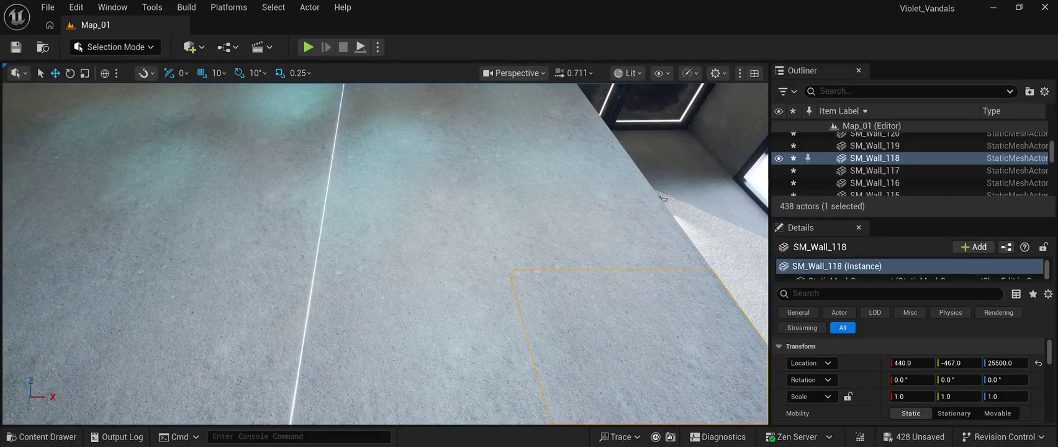
# Add seven floor tiles, including SM_Wall_119 and SM_Wall_117, to the selection
pyautogui.keyDown('ctrl'); pyautogui.click(663, 199); pyautogui.keyUp('ctrl')
pyautogui.keyDown('ctrl'); pyautogui.click(534, 224); pyautogui.keyUp('ctrl')
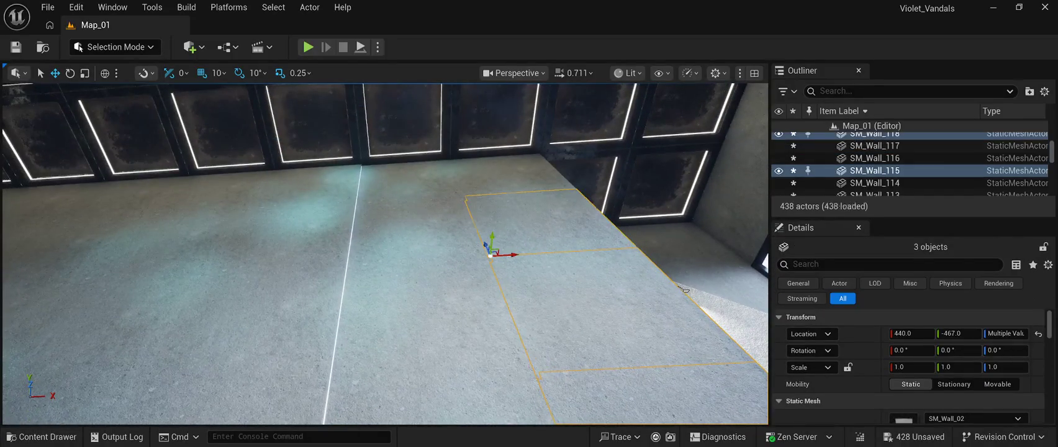
pyautogui.keyDown('ctrl'); pyautogui.click(507, 177); pyautogui.keyUp('ctrl')
pyautogui.keyDown('ctrl'); pyautogui.click(410, 180); pyautogui.keyUp('ctrl')
pyautogui.keyDown('ctrl'); pyautogui.click(417, 230); pyautogui.keyUp('ctrl')
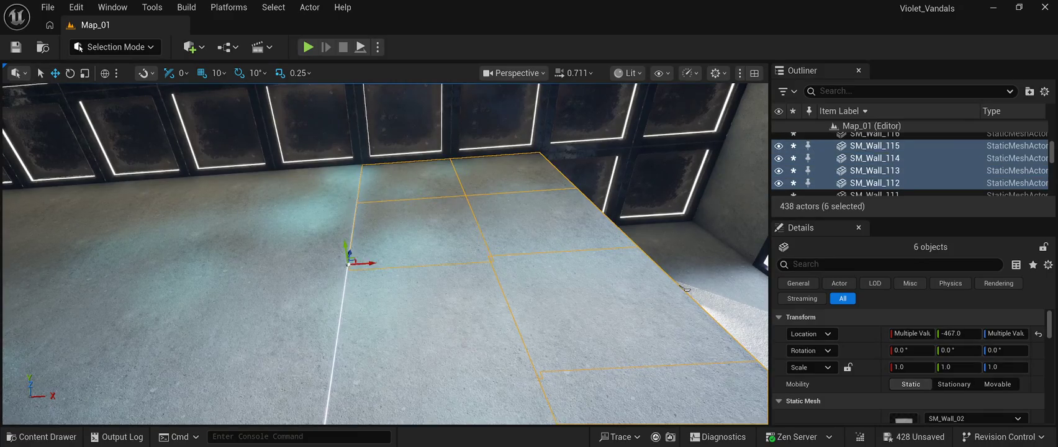
pyautogui.keyDown('ctrl'); pyautogui.click(435, 320); pyautogui.keyUp('ctrl')
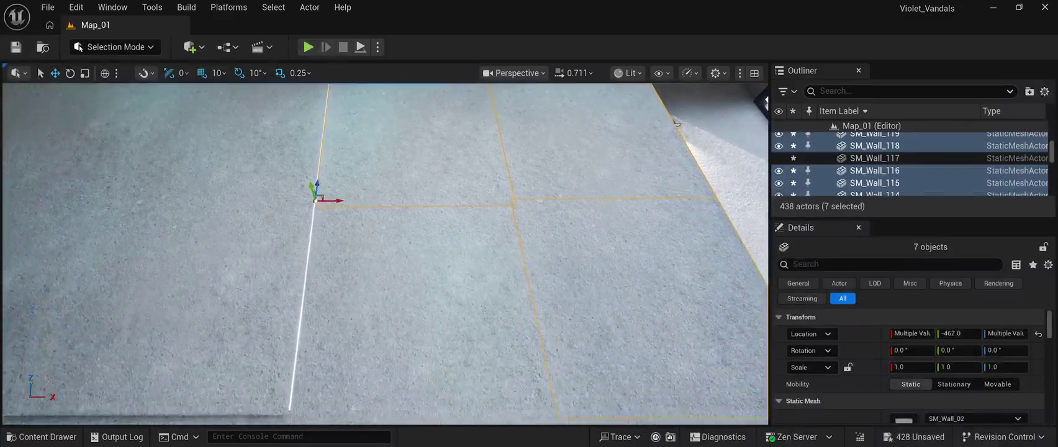
pyautogui.keyDown('ctrl'); pyautogui.click(687, 289); pyautogui.keyUp('ctrl')
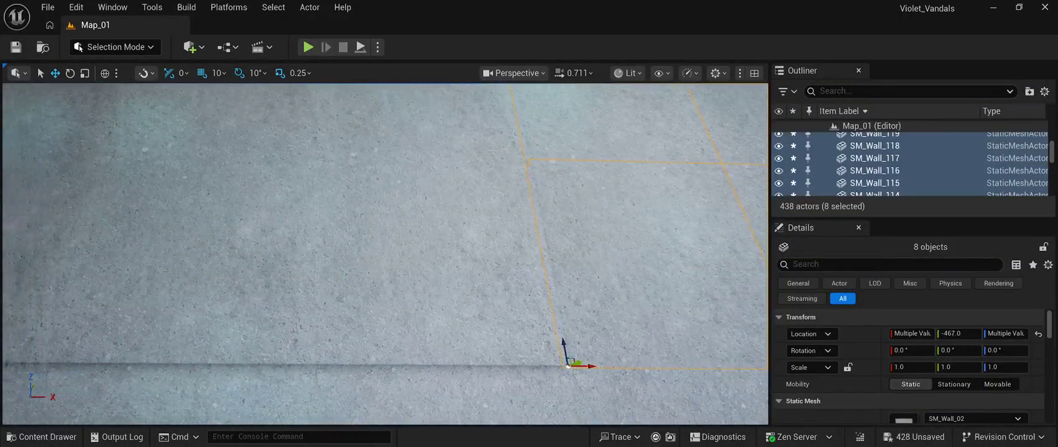
# Start a fresh selection of the eight-tile block SM_Wall_128–135
pyautogui.click(465, 261)
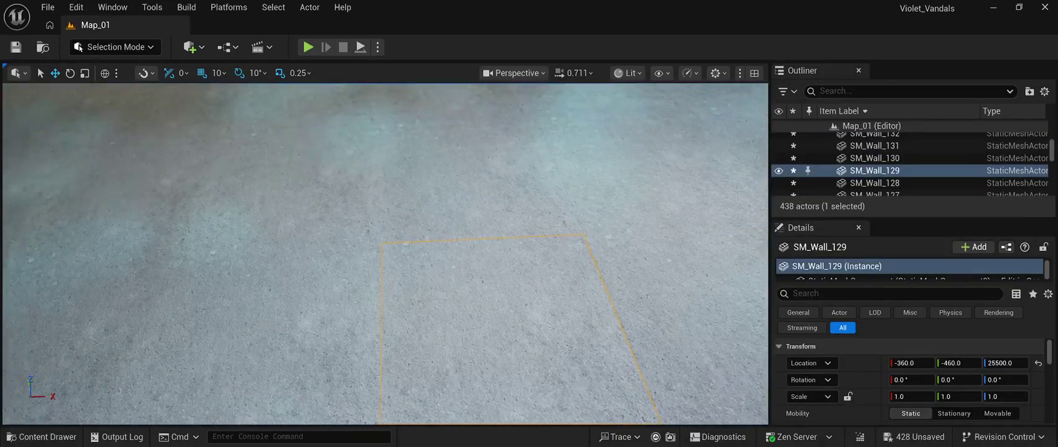
pyautogui.keyDown('ctrl'); pyautogui.click(510, 360); pyautogui.keyUp('ctrl')
pyautogui.keyDown('ctrl'); pyautogui.click(454, 199); pyautogui.keyUp('ctrl')
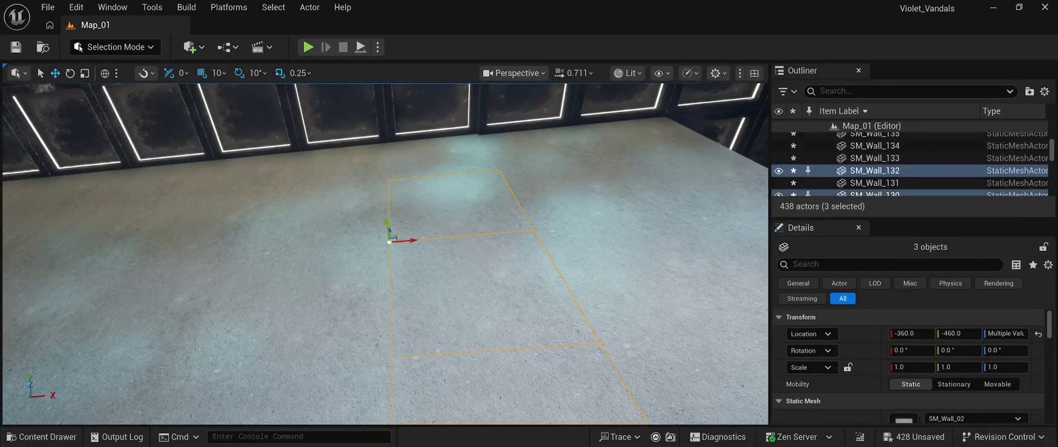
pyautogui.keyDown('ctrl'); pyautogui.click(441, 155); pyautogui.keyUp('ctrl')
pyautogui.keyDown('ctrl'); pyautogui.click(335, 168); pyautogui.keyUp('ctrl')
pyautogui.keyDown('ctrl'); pyautogui.click(323, 218); pyautogui.keyUp('ctrl')
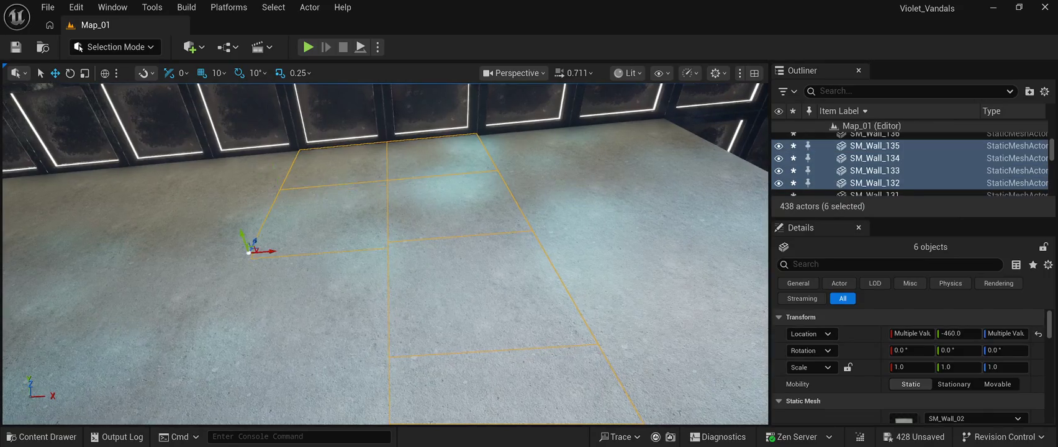
pyautogui.keyDown('ctrl'); pyautogui.click(205, 292); pyautogui.keyUp('ctrl')
pyautogui.keyDown('ctrl'); pyautogui.click(203, 359); pyautogui.keyUp('ctrl')
# Set the selected block's Location Y to -467
pyautogui.scroll(3, 385, 248)
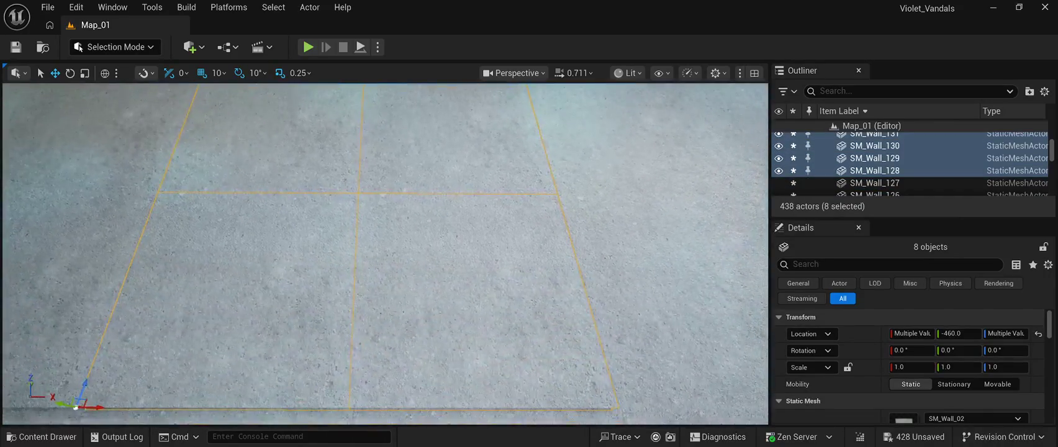
pyautogui.click(957, 334)
pyautogui.write('-467')
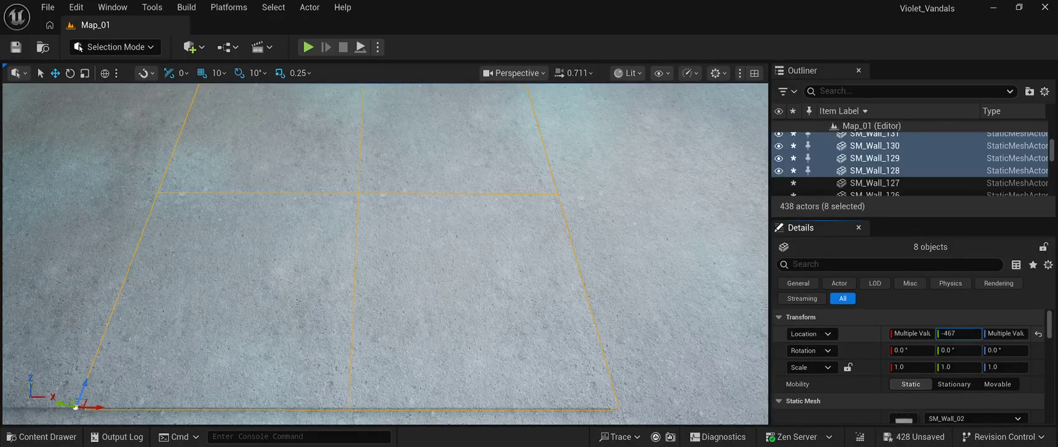
pyautogui.press('Return')
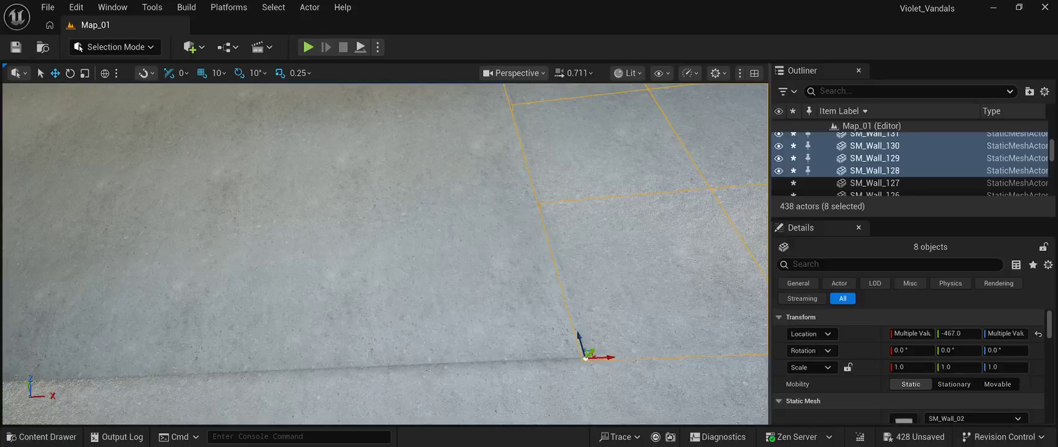
# Select the eight central-square and top-row panels and set their Location Y to -467
pyautogui.click(475, 292)
pyautogui.keyDown('ctrl'); pyautogui.click(299, 298); pyautogui.keyUp('ctrl')
pyautogui.keyDown('ctrl'); pyautogui.click(460, 155); pyautogui.keyUp('ctrl')
pyautogui.keyDown('ctrl'); pyautogui.click(323, 171); pyautogui.keyUp('ctrl')
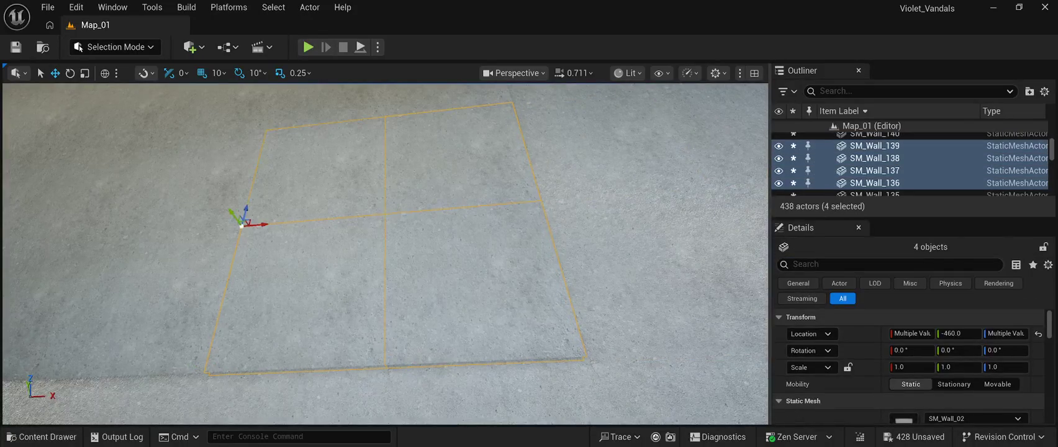
pyautogui.keyDown('ctrl'); pyautogui.click(388, 205); pyautogui.keyUp('ctrl')
pyautogui.keyDown('ctrl'); pyautogui.click(279, 193); pyautogui.keyUp('ctrl')
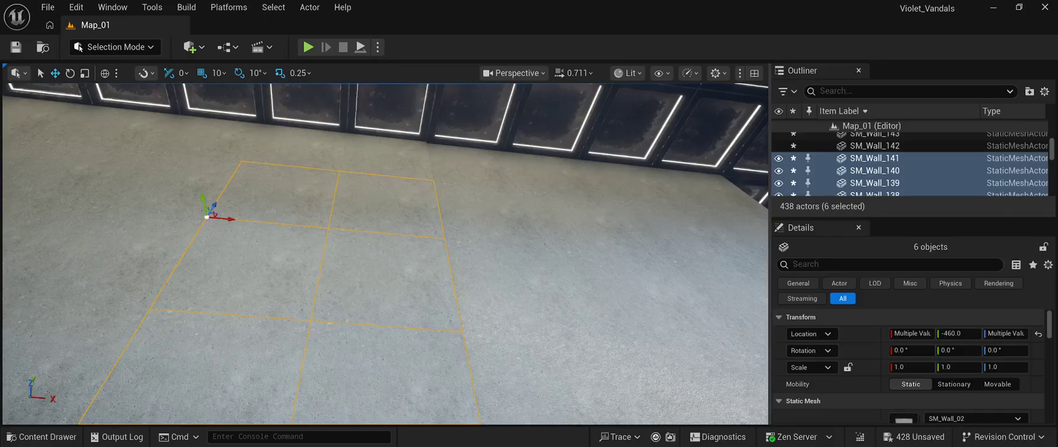
pyautogui.keyDown('ctrl'); pyautogui.click(387, 155); pyautogui.keyUp('ctrl')
pyautogui.keyDown('ctrl'); pyautogui.click(292, 144); pyautogui.keyUp('ctrl')
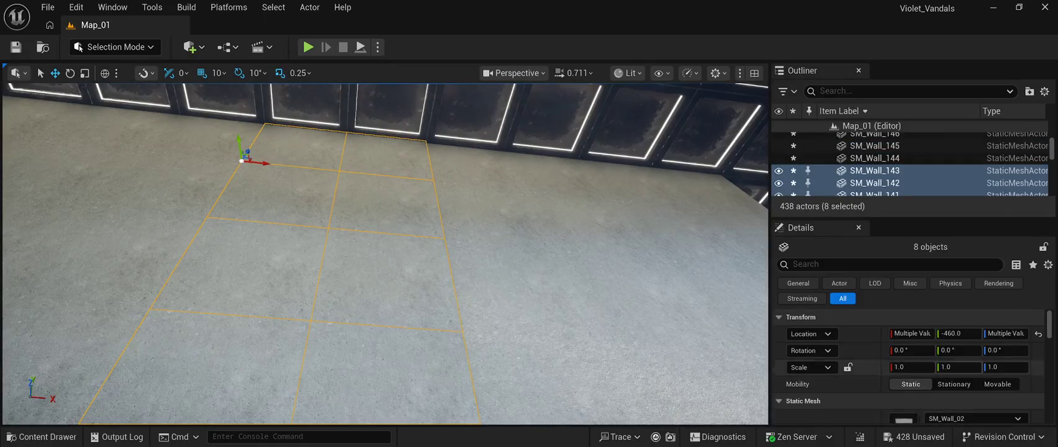
pyautogui.click(959, 333)
pyautogui.write('-467')
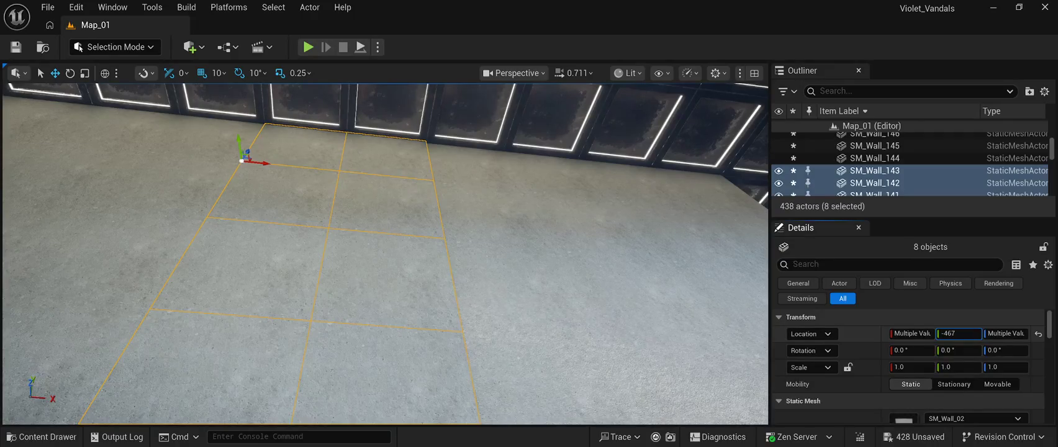
pyautogui.press('Return')
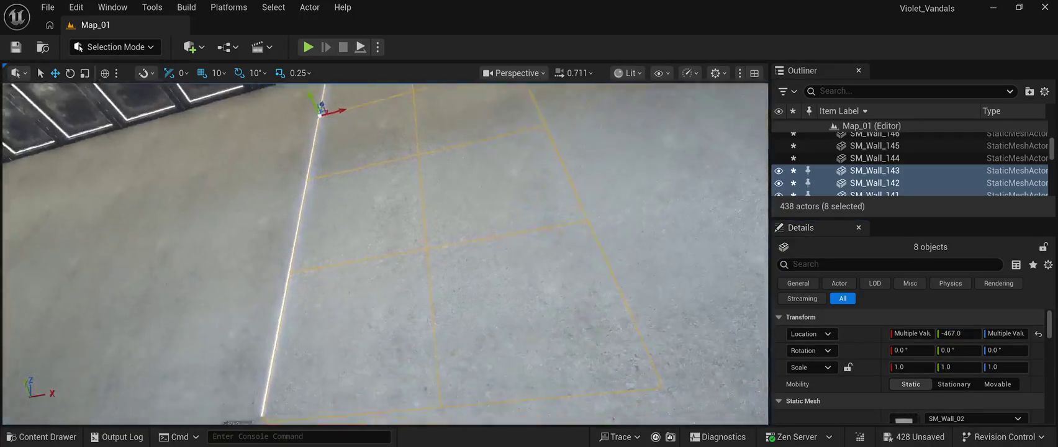
# Select the SM_Wall_145–151 panel batch and set its Location Y to -467
pyautogui.keyDown('ctrl'); pyautogui.click(453, 311); pyautogui.keyUp('ctrl')
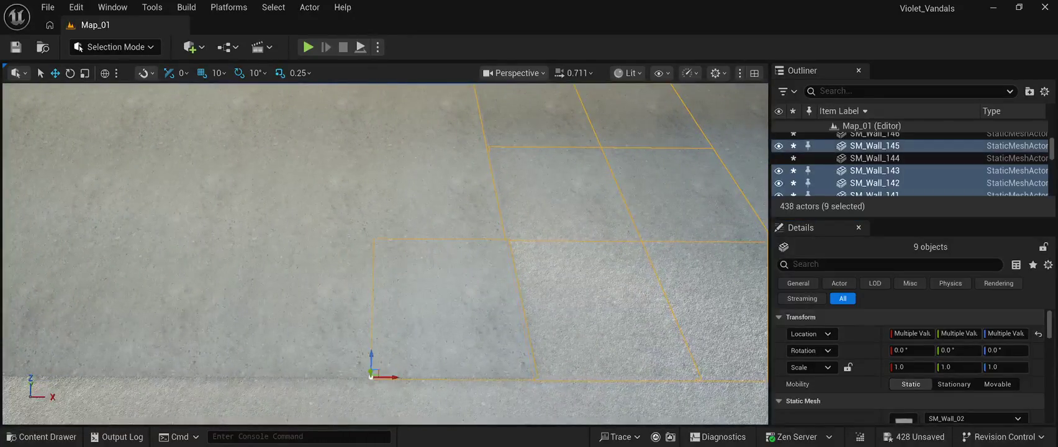
pyautogui.click(453, 310)
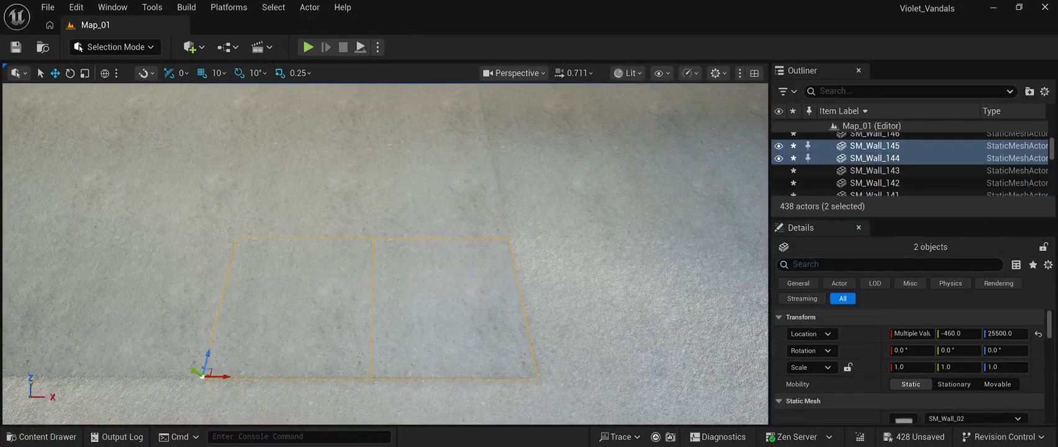
pyautogui.keyDown('ctrl'); pyautogui.click(211, 360); pyautogui.keyUp('ctrl')
pyautogui.keyDown('ctrl'); pyautogui.click(248, 227); pyautogui.keyUp('ctrl')
pyautogui.keyDown('ctrl'); pyautogui.click(429, 115); pyautogui.keyUp('ctrl')
pyautogui.keyDown('ctrl'); pyautogui.click(273, 131); pyautogui.keyUp('ctrl')
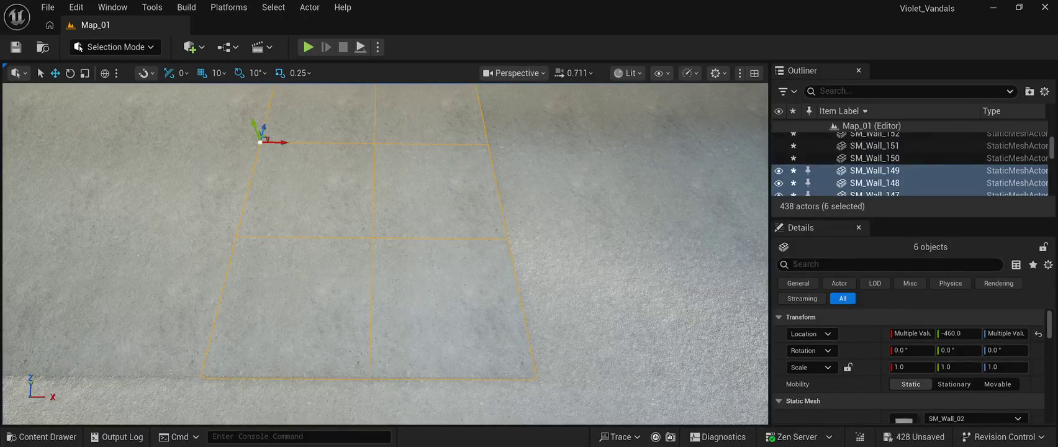
pyautogui.keyDown('ctrl'); pyautogui.click(410, 200); pyautogui.keyUp('ctrl')
pyautogui.keyDown('ctrl'); pyautogui.click(320, 197); pyautogui.keyUp('ctrl')
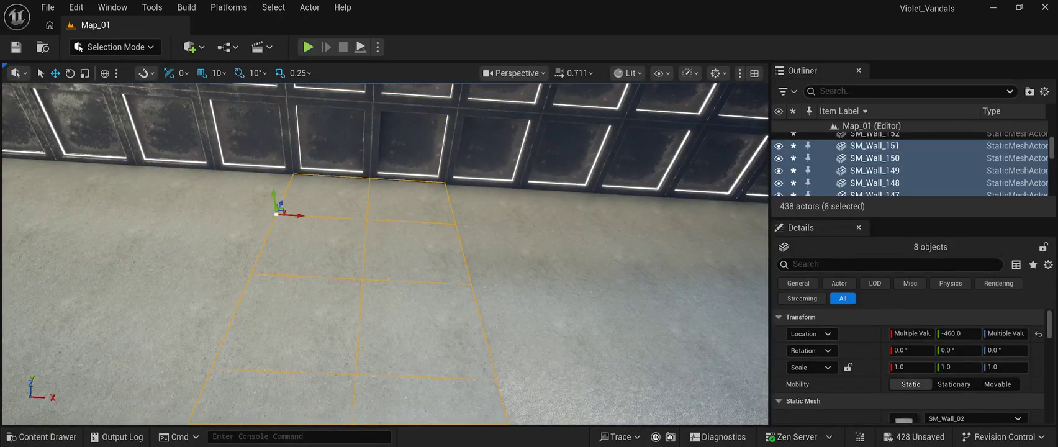
pyautogui.click(958, 333)
pyautogui.write('-467')
pyautogui.press('Return')
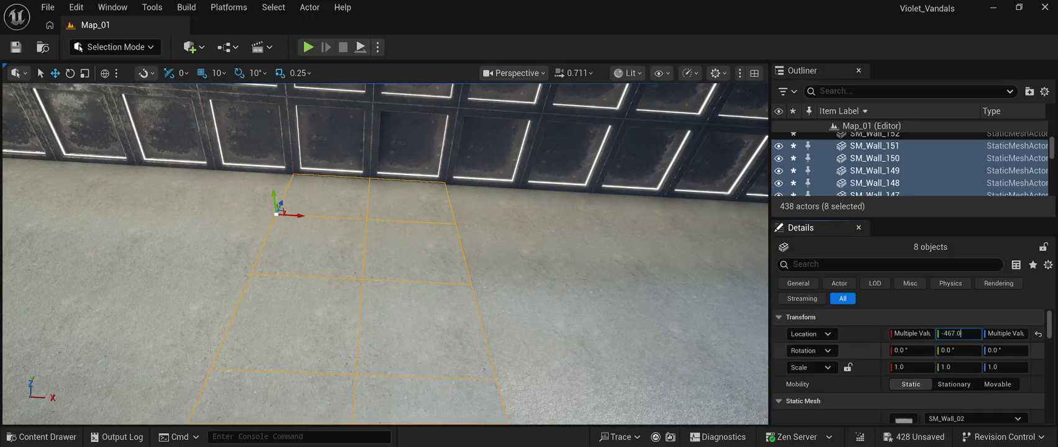
# Select the SM_Wall_152–159 batch near the wall corner and set its Location Y to -467
pyautogui.moveTo(386, 255)
pyautogui.mouseDown()
pyautogui.moveTo(311, 199)
pyautogui.moveTo(316, 305)
pyautogui.mouseUp()
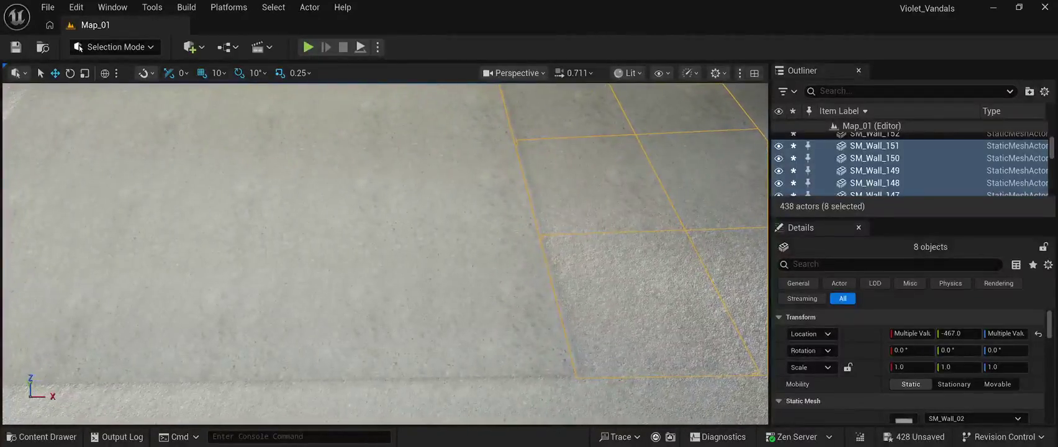
pyautogui.click(435, 280)
pyautogui.keyDown('ctrl'); pyautogui.click(323, 311); pyautogui.keyUp('ctrl')
pyautogui.keyDown('ctrl'); pyautogui.click(472, 186); pyautogui.keyUp('ctrl')
pyautogui.hotkey('ctrl', 'd')
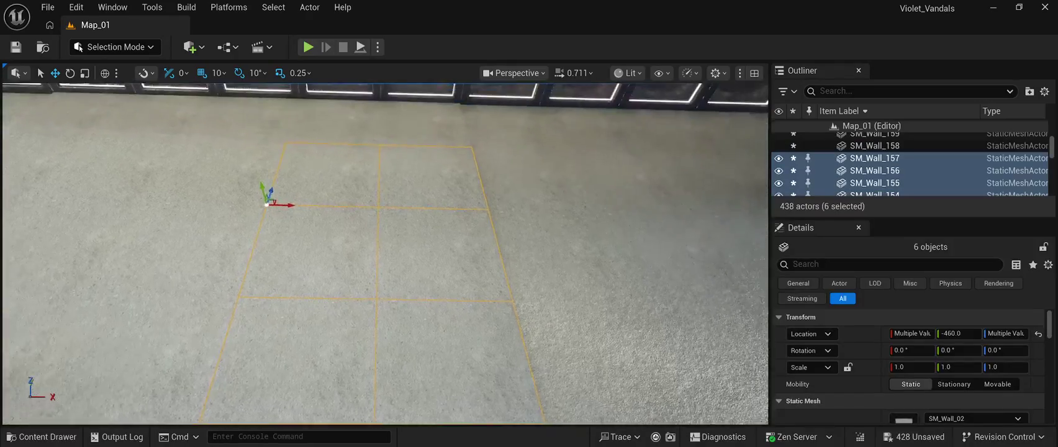
pyautogui.keyDown('ctrl'); pyautogui.click(416, 134); pyautogui.keyUp('ctrl')
pyautogui.keyDown('ctrl'); pyautogui.click(330, 134); pyautogui.keyUp('ctrl')
pyautogui.click(958, 333)
pyautogui.write('-467')
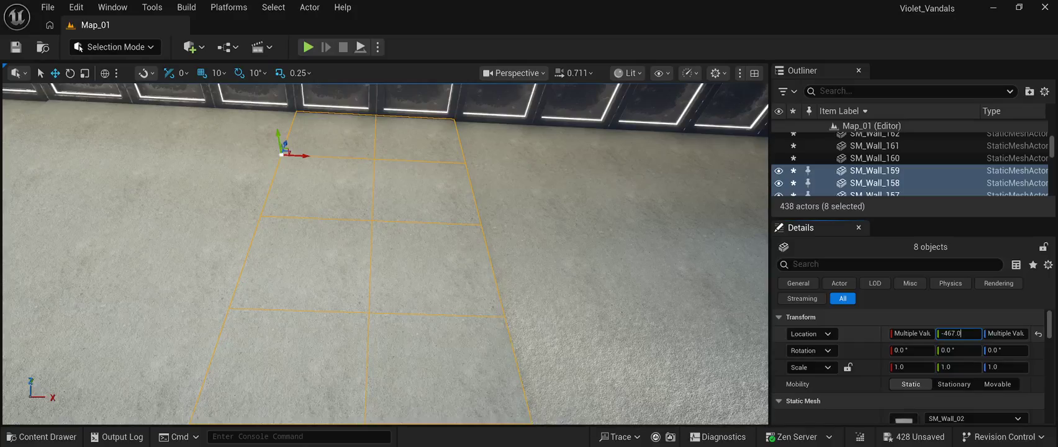
pyautogui.press('Return')
# Select the centre panel batch through SM_Wall_164–167, then begin the next batch at SM_Wall_169
pyautogui.press('f')
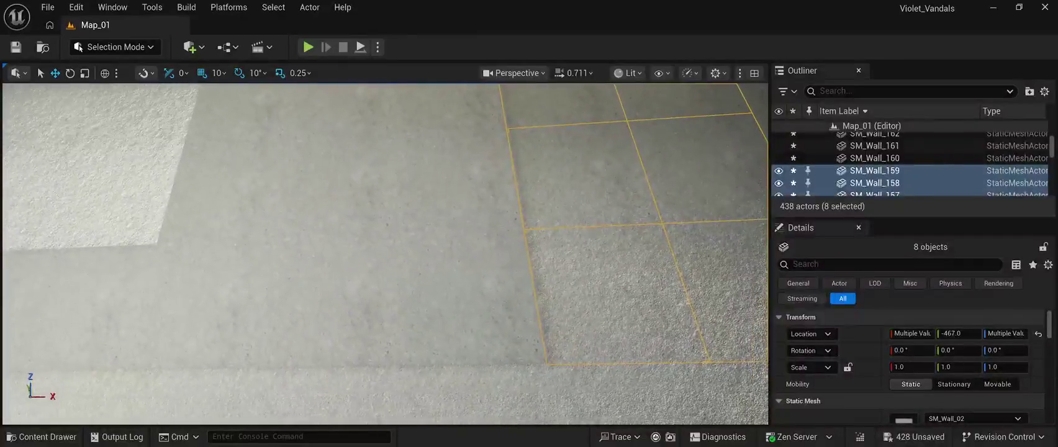
pyautogui.click(472, 298)
pyautogui.keyDown('ctrl'); pyautogui.click(330, 301); pyautogui.keyUp('ctrl')
pyautogui.keyDown('ctrl'); pyautogui.click(460, 180); pyautogui.keyUp('ctrl')
pyautogui.keyDown('ctrl'); pyautogui.click(342, 187); pyautogui.keyUp('ctrl')
pyautogui.keyDown('ctrl'); pyautogui.click(447, 107); pyautogui.keyUp('ctrl')
pyautogui.keyDown('ctrl'); pyautogui.click(339, 111); pyautogui.keyUp('ctrl')
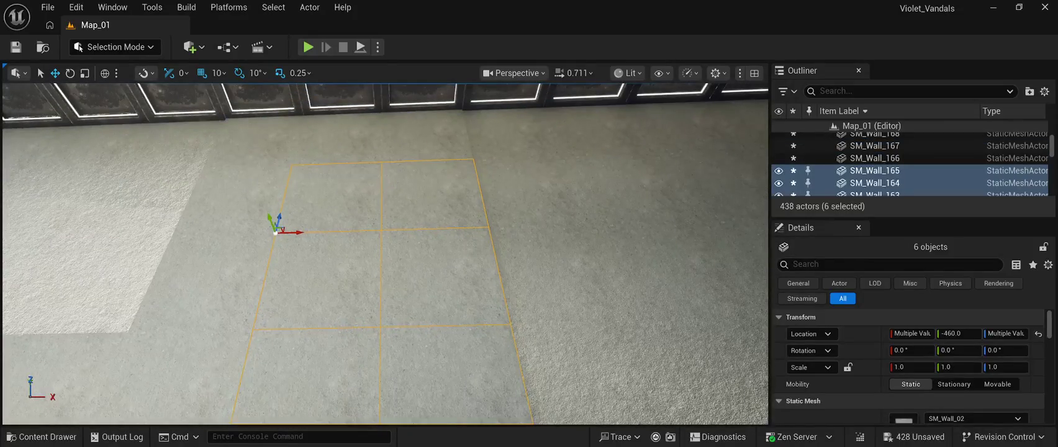
pyautogui.keyDown('ctrl'); pyautogui.click(429, 134); pyautogui.keyUp('ctrl')
pyautogui.keyDown('ctrl'); pyautogui.click(338, 136); pyautogui.keyUp('ctrl')
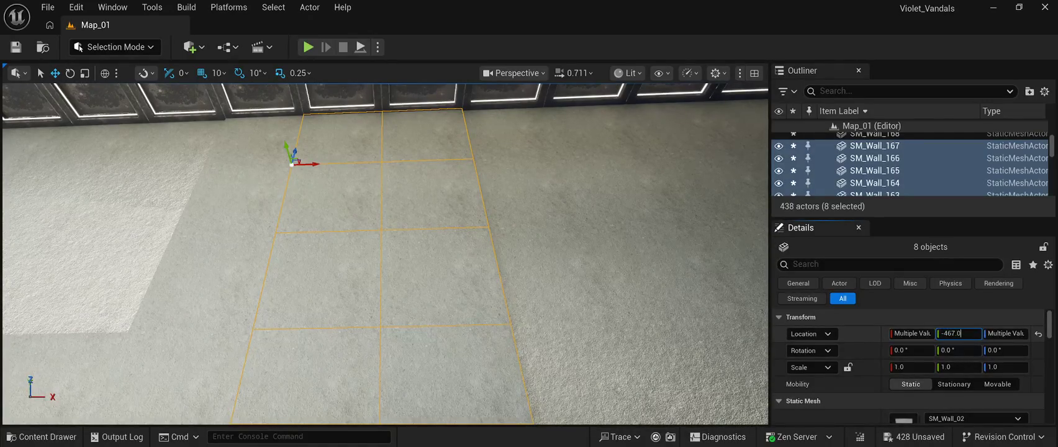
pyautogui.moveTo(386, 248)
pyautogui.mouseDown()
pyautogui.moveTo(398, 155)
pyautogui.moveTo(398, 273)
pyautogui.mouseUp()
pyautogui.click(478, 358)
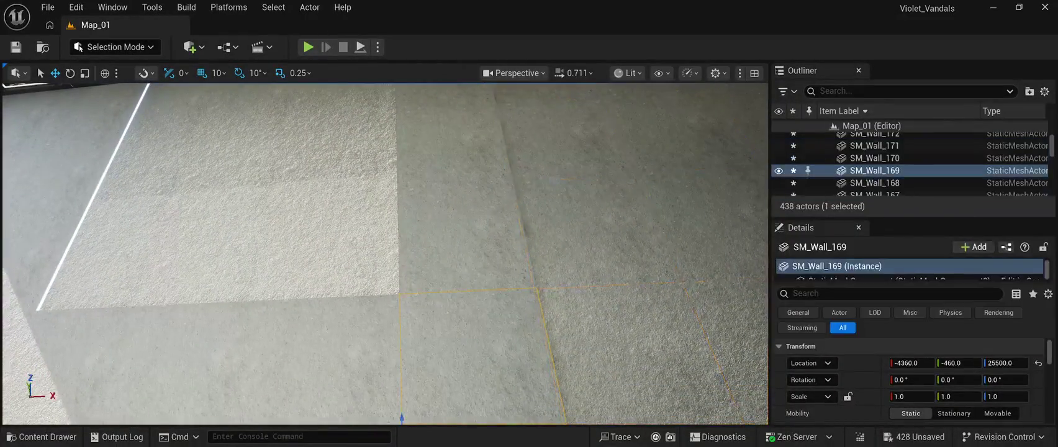
# Add seven more panels to the batch starting at SM_Wall_169 and commit Location Y -467
pyautogui.keyDown('ctrl'); pyautogui.click(329, 360); pyautogui.keyUp('ctrl')
pyautogui.keyDown('ctrl'); pyautogui.click(466, 239); pyautogui.keyUp('ctrl')
pyautogui.keyDown('ctrl'); pyautogui.click(342, 243); pyautogui.keyUp('ctrl')
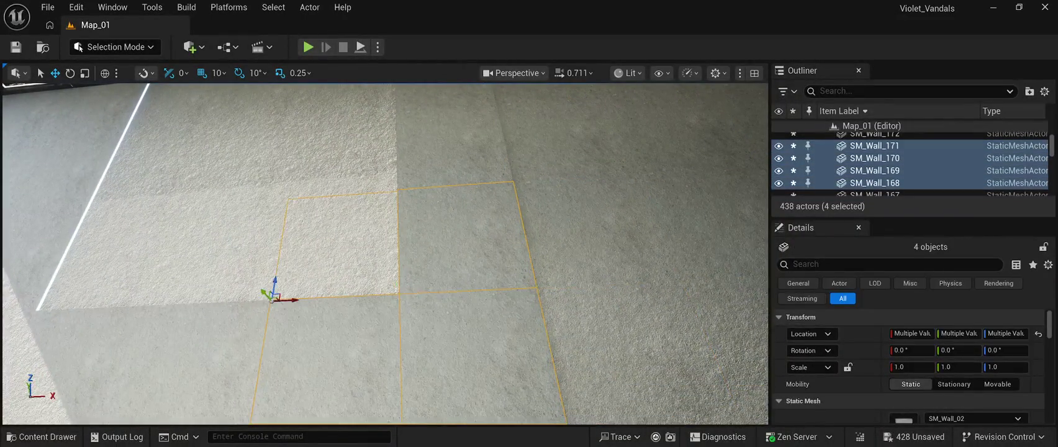
pyautogui.keyDown('ctrl'); pyautogui.click(454, 146); pyautogui.keyUp('ctrl')
pyautogui.keyDown('ctrl'); pyautogui.click(342, 153); pyautogui.keyUp('ctrl')
pyautogui.moveTo(385, 261); pyautogui.dragTo(372, 236)
pyautogui.keyDown('ctrl'); pyautogui.click(398, 158); pyautogui.keyUp('ctrl')
pyautogui.keyDown('ctrl'); pyautogui.click(314, 158); pyautogui.keyUp('ctrl')
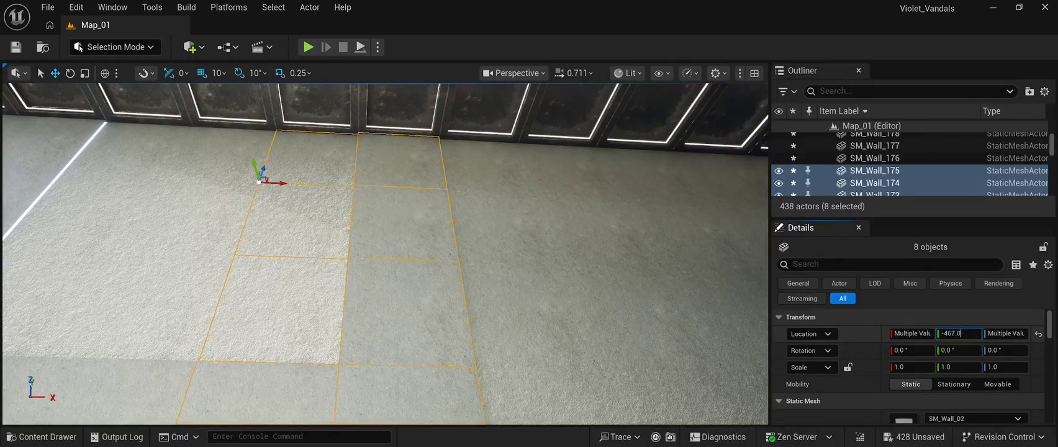
pyautogui.press('Return')
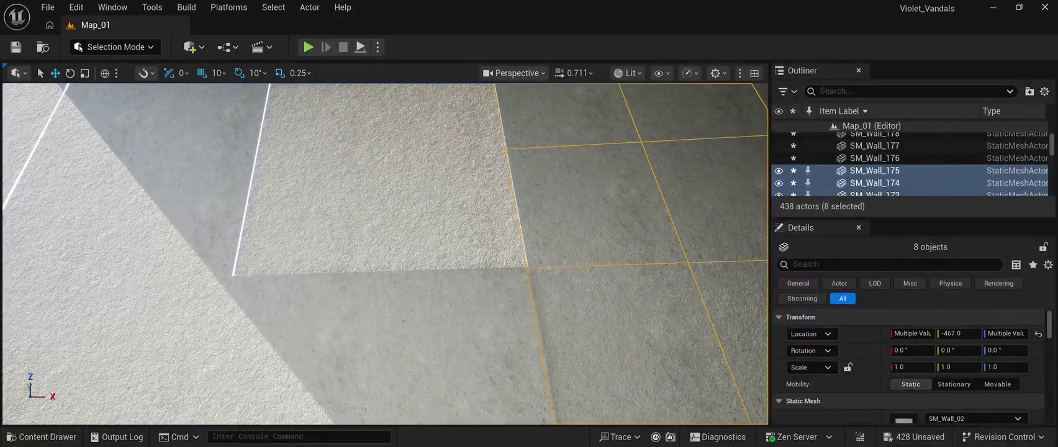
# Add eight more panels up to SM_Wall_183 and set all sixteen to Location Y -467
pyautogui.keyDown('ctrl'); pyautogui.click(445, 205); pyautogui.keyUp('ctrl')
pyautogui.keyDown('ctrl'); pyautogui.click(317, 211); pyautogui.keyUp('ctrl')
pyautogui.keyDown('ctrl'); pyautogui.click(447, 335); pyautogui.keyUp('ctrl')
pyautogui.keyDown('ctrl'); pyautogui.click(298, 342); pyautogui.keyUp('ctrl')
pyautogui.keyDown('ctrl'); pyautogui.click(438, 118); pyautogui.keyUp('ctrl')
pyautogui.keyDown('ctrl'); pyautogui.click(317, 121); pyautogui.keyUp('ctrl')
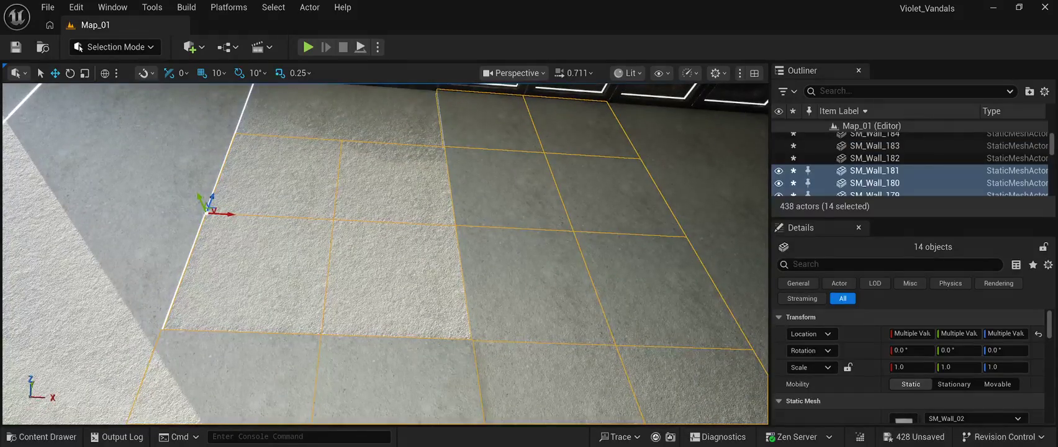
pyautogui.keyDown('ctrl'); pyautogui.click(391, 115); pyautogui.keyUp('ctrl')
pyautogui.keyDown('ctrl'); pyautogui.click(292, 115); pyautogui.keyUp('ctrl')
pyautogui.write('-467')
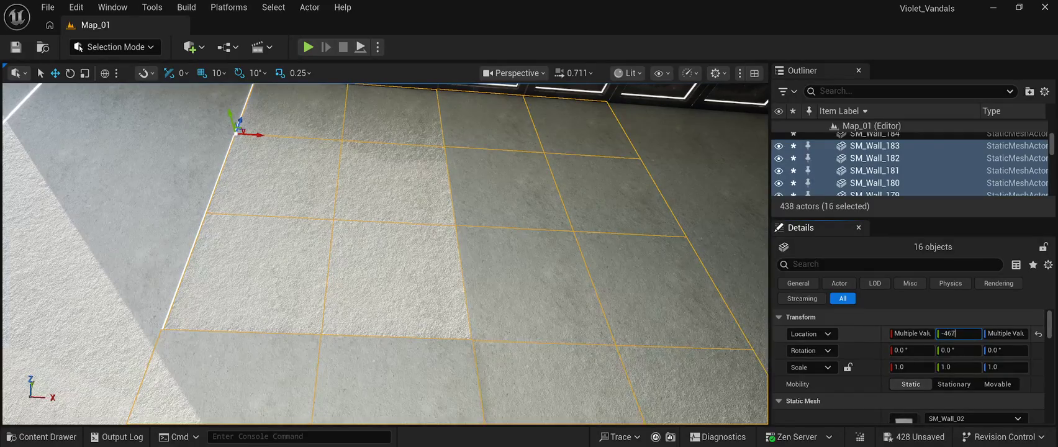
pyautogui.press('Return')
pyautogui.press('Return')
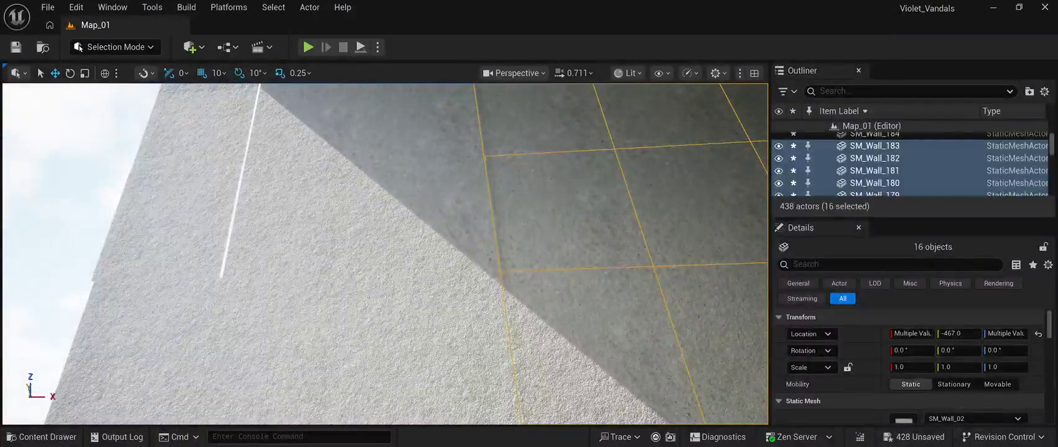
# Select the SM_Wall_184–191 floor-tile batch
pyautogui.click(286, 304)
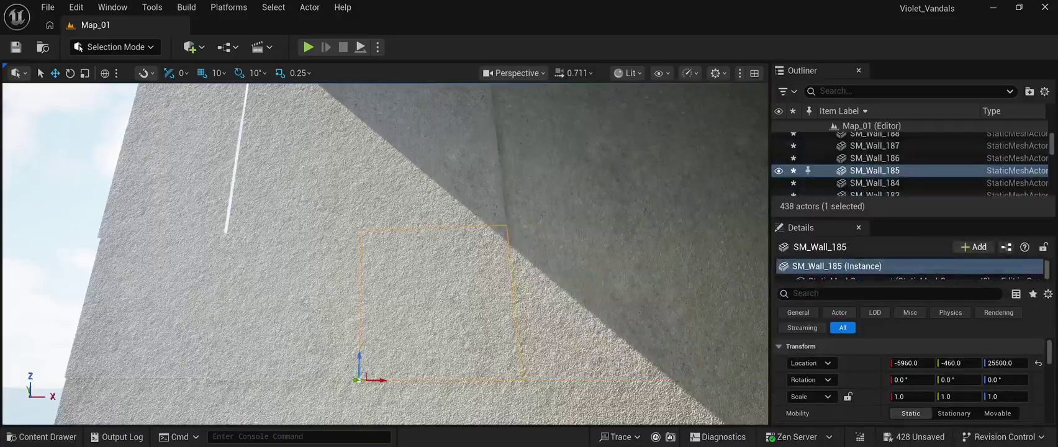
pyautogui.keyDown('ctrl'); pyautogui.click(372, 211); pyautogui.keyUp('ctrl')
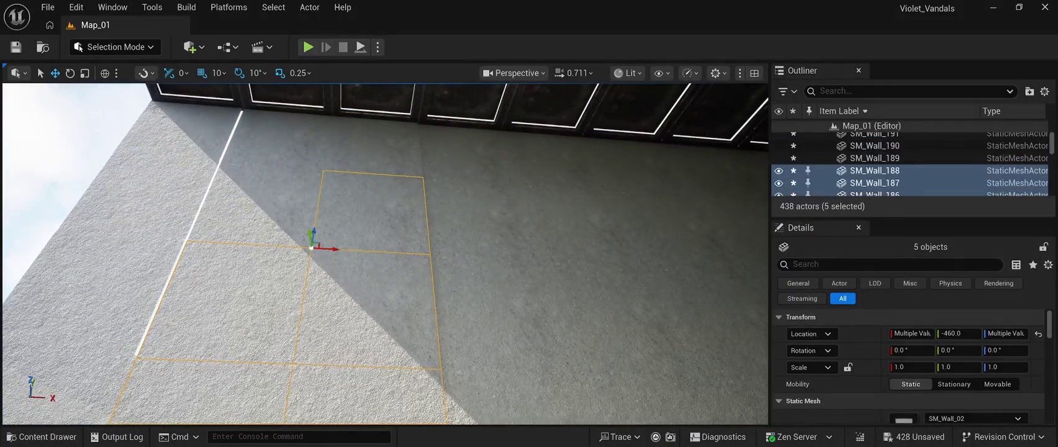
pyautogui.keyDown('ctrl'); pyautogui.click(274, 205); pyautogui.keyUp('ctrl')
pyautogui.keyDown('ctrl'); pyautogui.click(372, 146); pyautogui.keyUp('ctrl')
pyautogui.keyDown('ctrl'); pyautogui.click(283, 136); pyautogui.keyUp('ctrl')
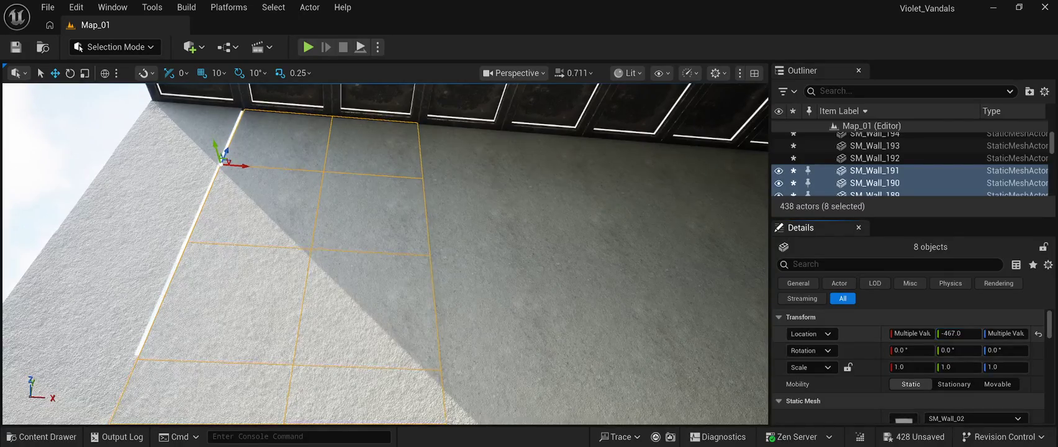
# Nudge wall tiles SM_Wall_276, SM_Wall_278 and SM_Wall_279 one 10-unit step along X
pyautogui.scroll(5, 385, 255)
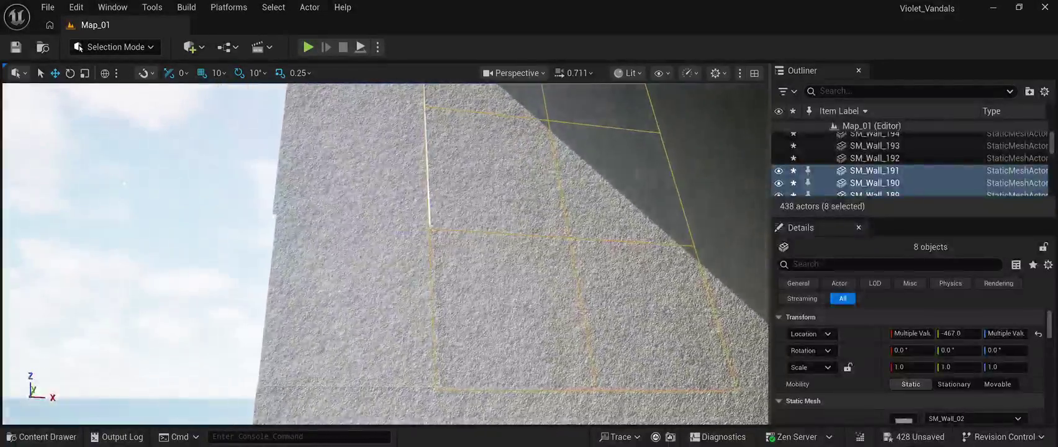
pyautogui.click(347, 301)
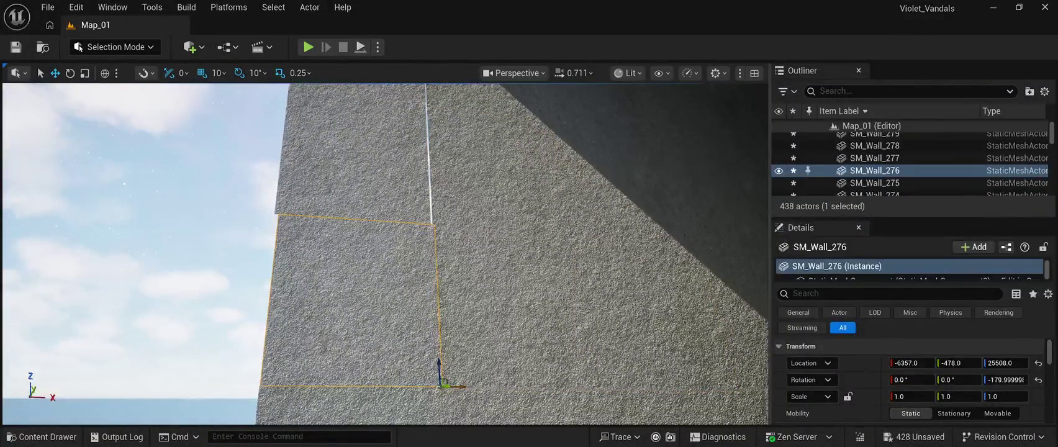
pyautogui.moveTo(463, 388); pyautogui.dragTo(463, 388)
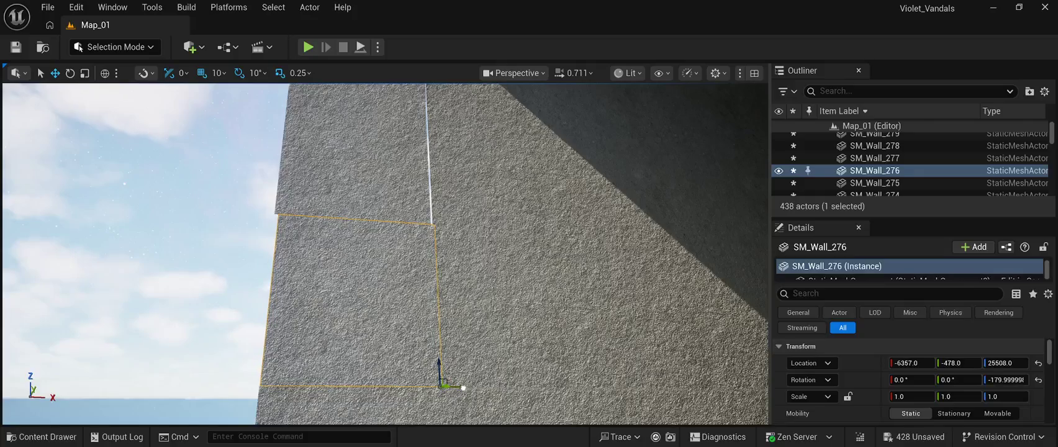
pyautogui.click(351, 158)
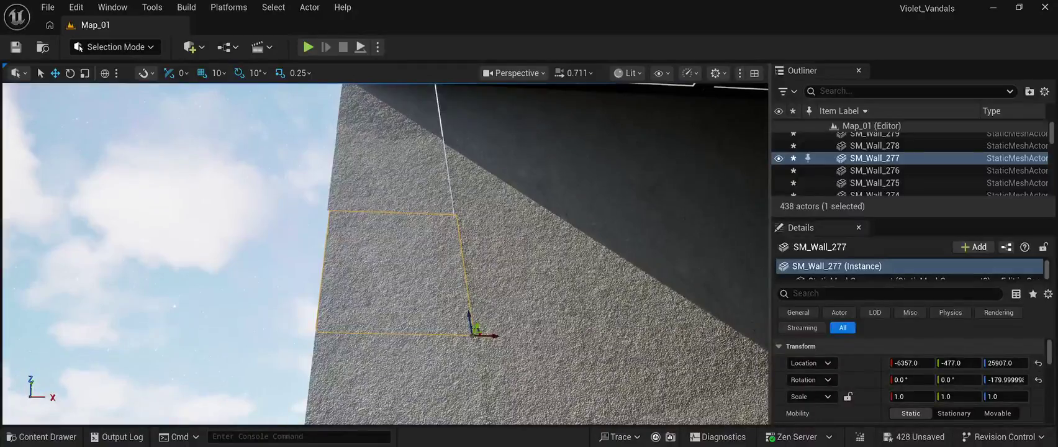
pyautogui.click(385, 173)
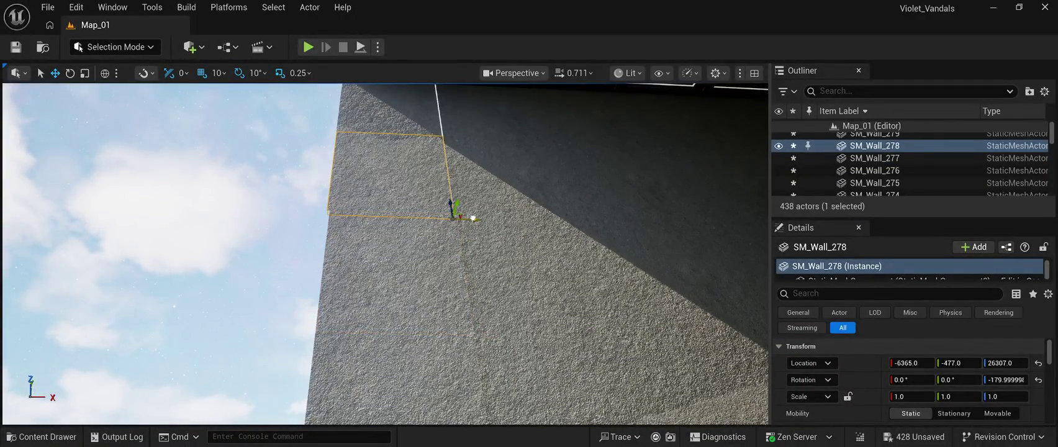
pyautogui.moveTo(473, 218); pyautogui.dragTo(475, 218)
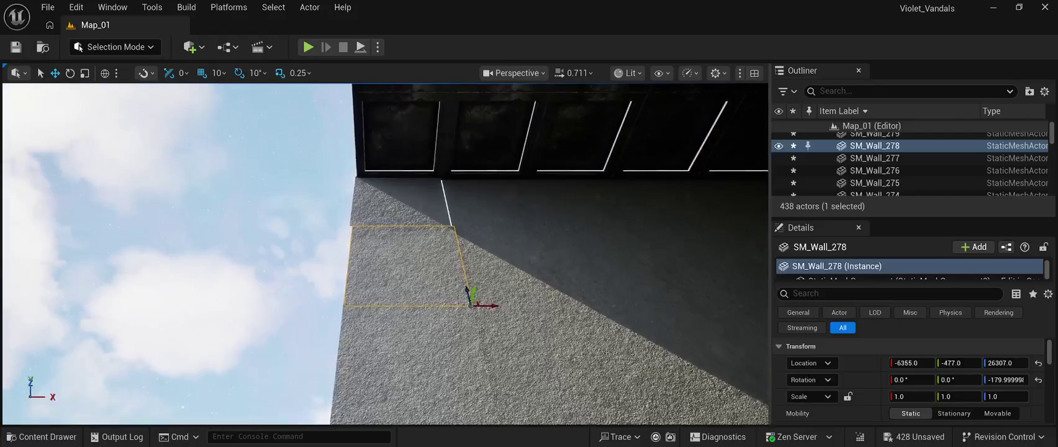
pyautogui.click(449, 218)
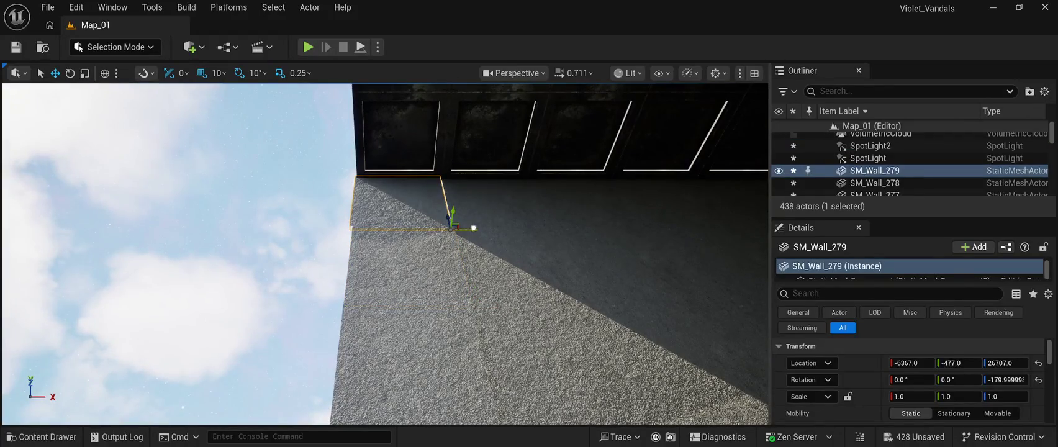
pyautogui.moveTo(475, 228); pyautogui.dragTo(477, 228)
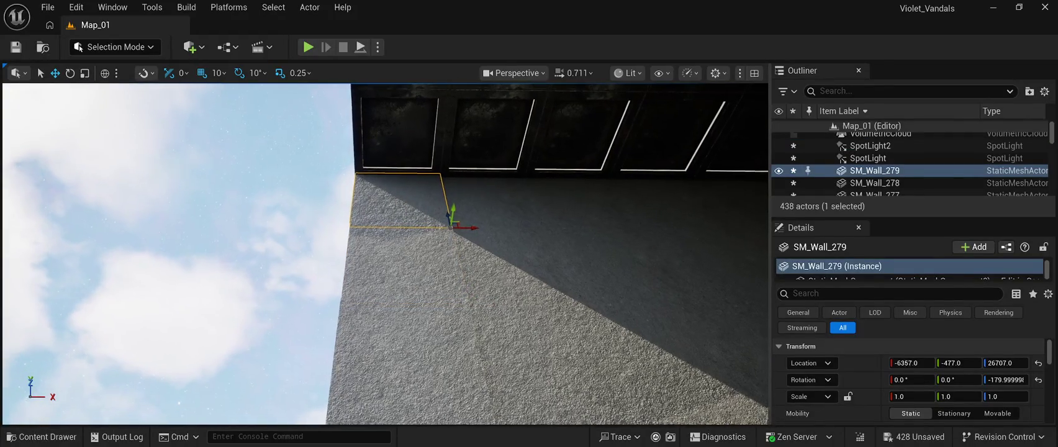
# Select SM_Wall_279 down to SM_Wall_276 together and shift them from Y -467 to -477
pyautogui.press('a')
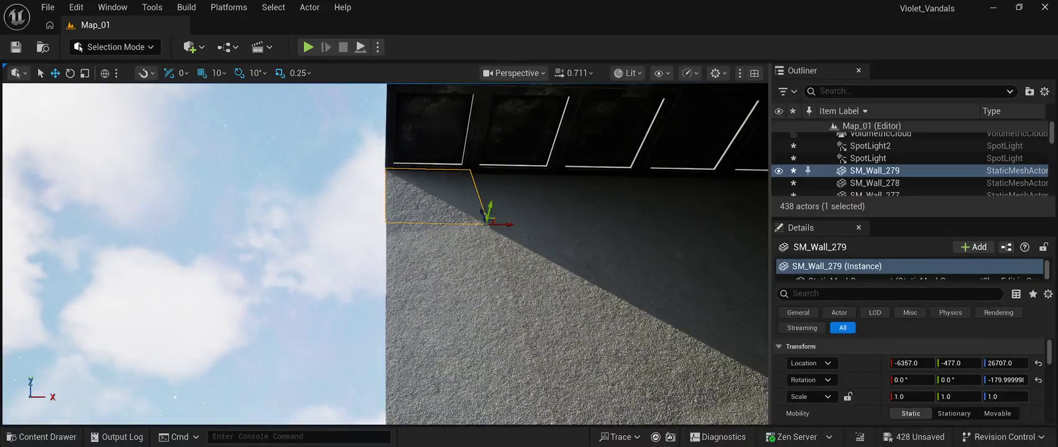
pyautogui.keyDown('ctrl'); pyautogui.click(447, 261); pyautogui.keyUp('ctrl')
pyautogui.keyDown('ctrl'); pyautogui.click(447, 361); pyautogui.keyUp('ctrl')
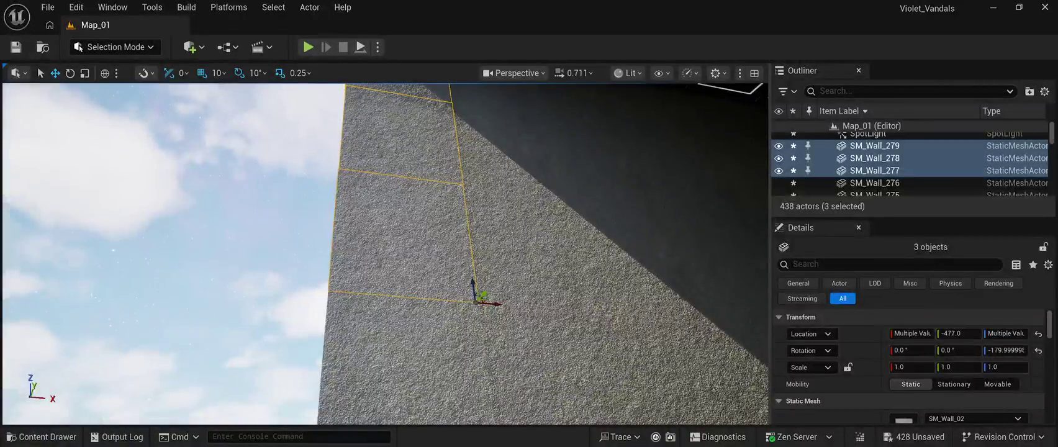
pyautogui.keyDown('ctrl'); pyautogui.click(404, 366); pyautogui.keyUp('ctrl')
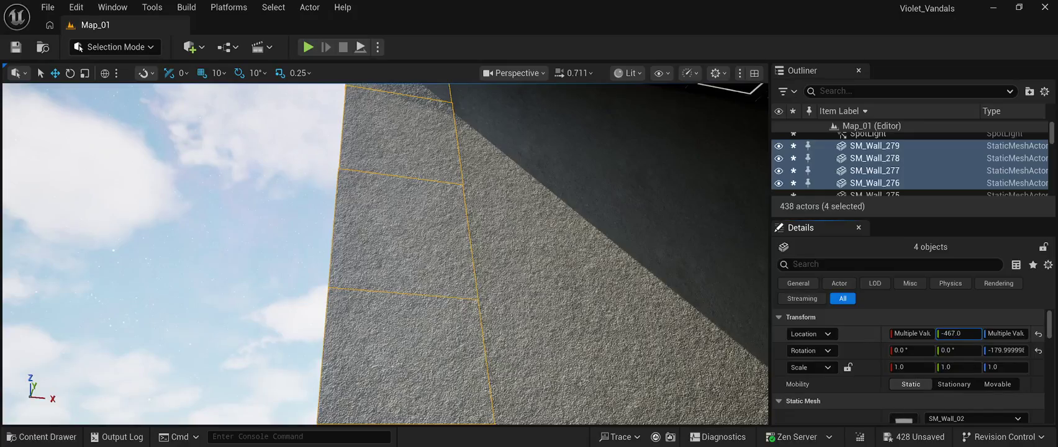
pyautogui.click(540, 310)
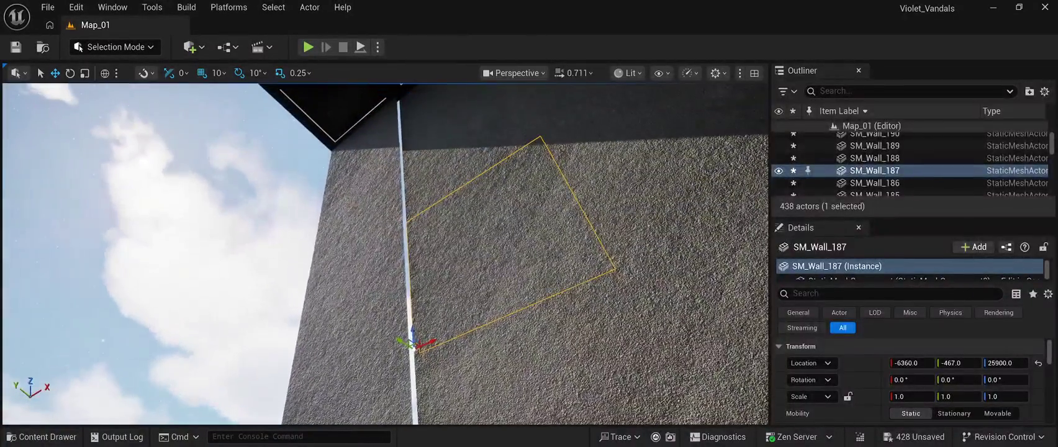
pyautogui.click(364, 168)
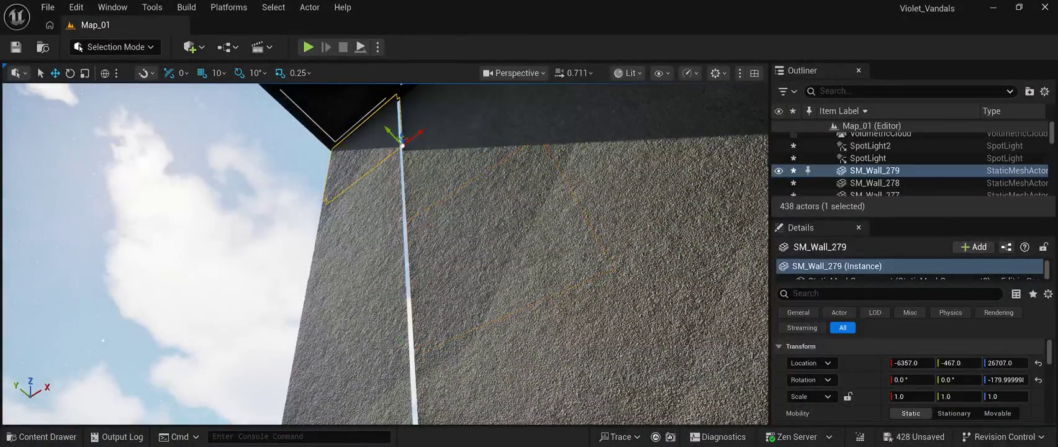
pyautogui.keyDown('ctrl'); pyautogui.click(366, 236); pyautogui.keyUp('ctrl')
pyautogui.keyDown('ctrl'); pyautogui.click(360, 299); pyautogui.keyUp('ctrl')
pyautogui.keyDown('ctrl'); pyautogui.click(354, 373); pyautogui.keyUp('ctrl')
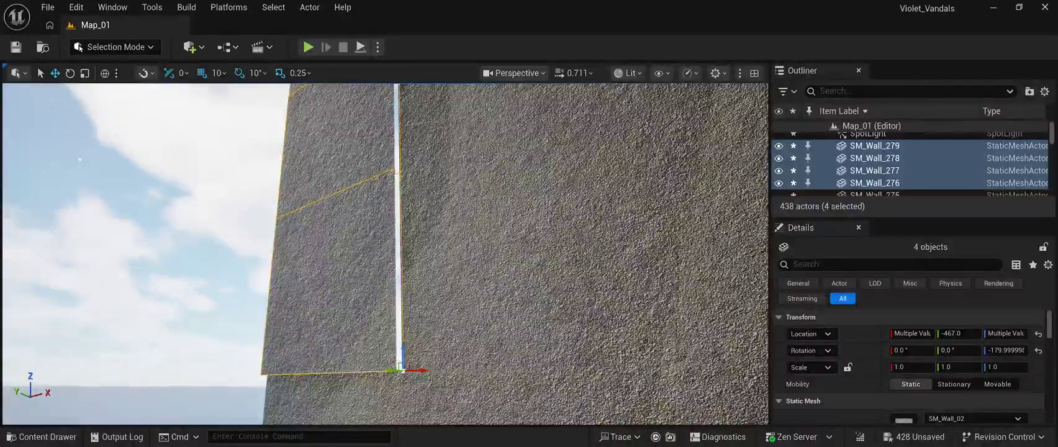
pyautogui.moveTo(390, 371); pyautogui.dragTo(393, 371)
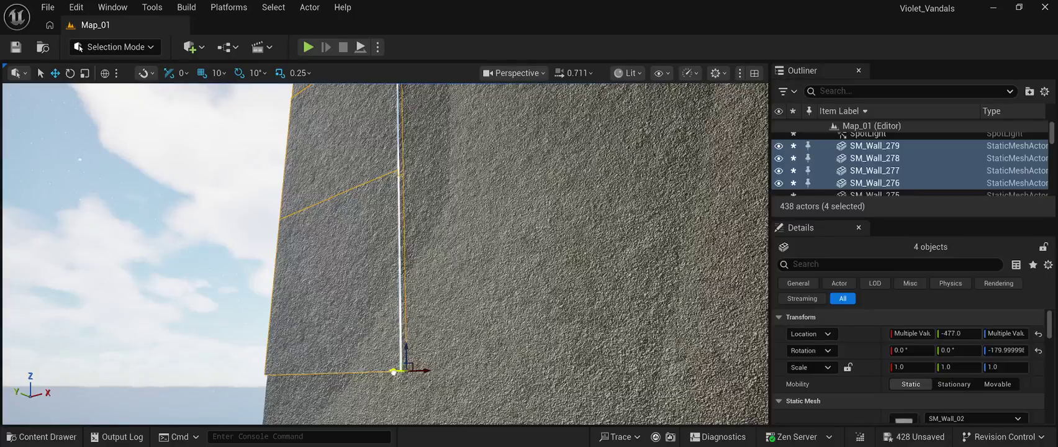
pyautogui.click(124, 218)
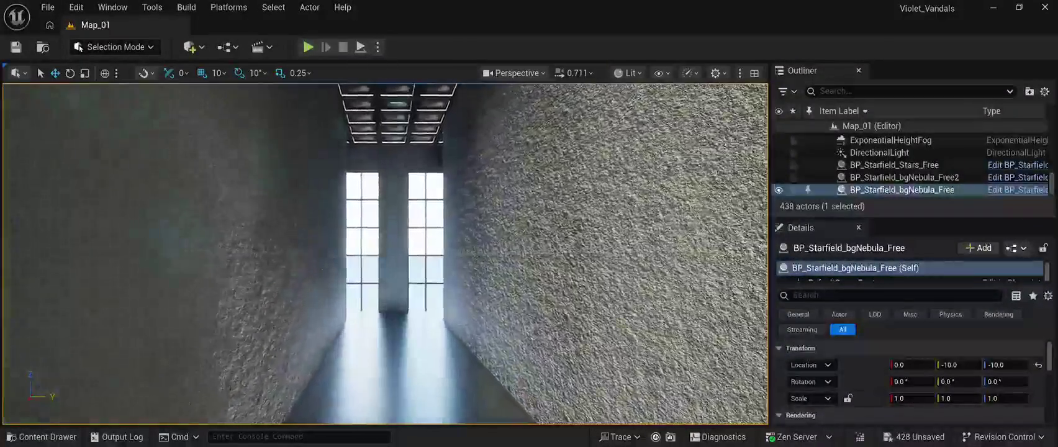
pyautogui.hotkey('alt', 'p')
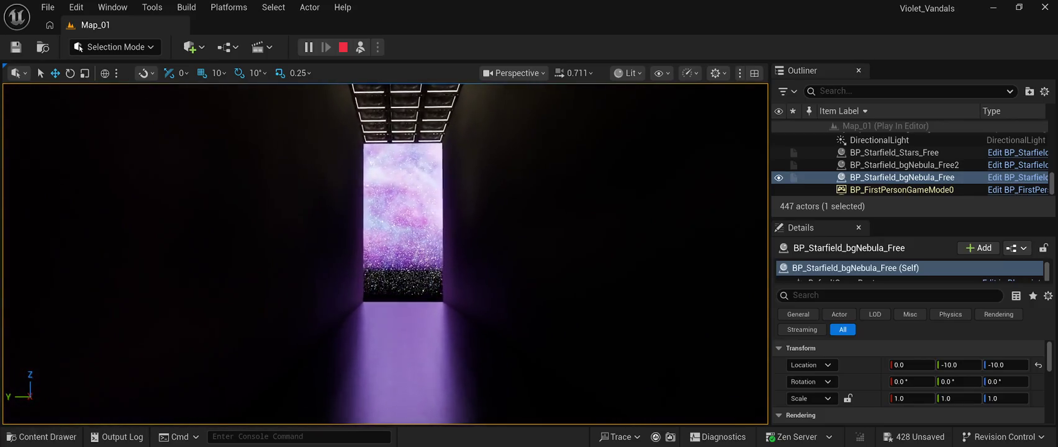
pyautogui.press('Escape')
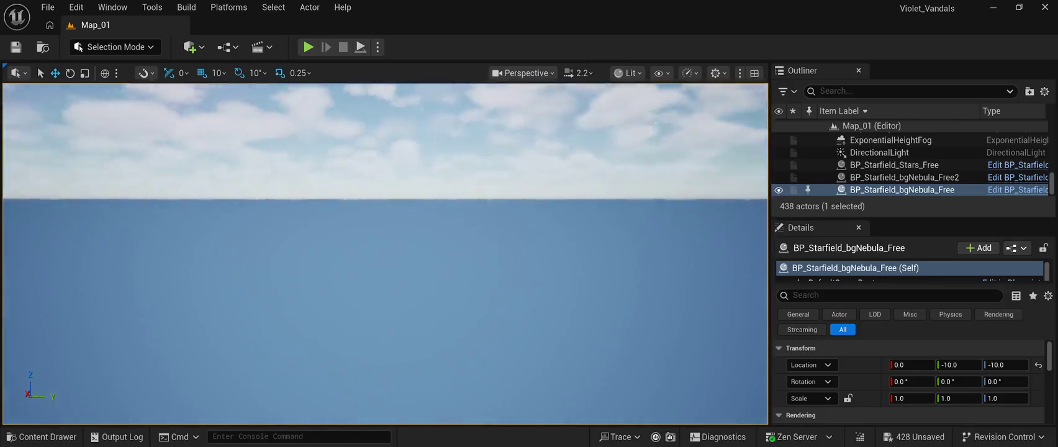
pyautogui.hotkey('ctrl', 'space')
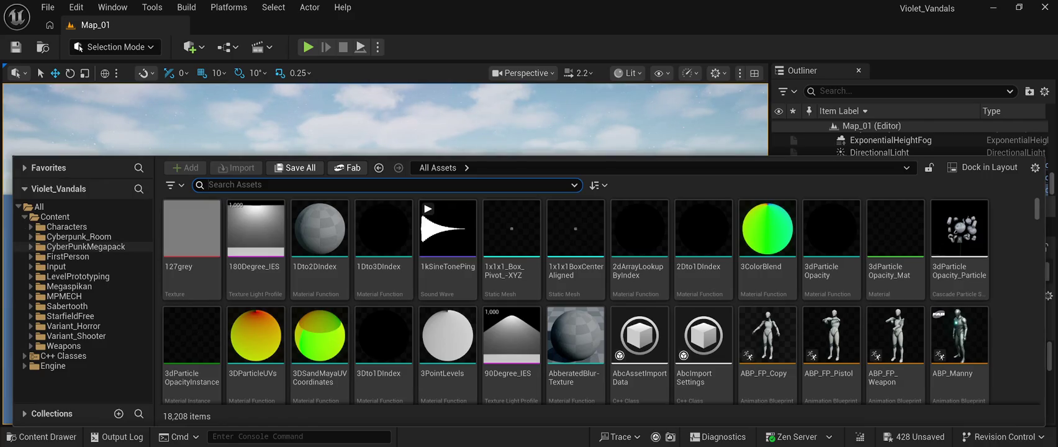
# From CyberPunkMegapack > Meshes > Prefabs, drop SM_CPB03Prefab04 into the level at 3830, -10, 24610
pyautogui.click(85, 247)
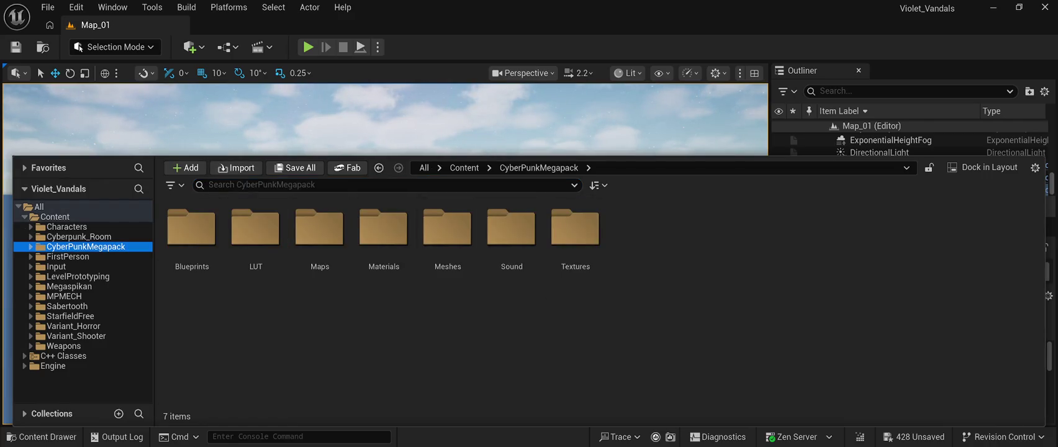
pyautogui.doubleClick(448, 236)
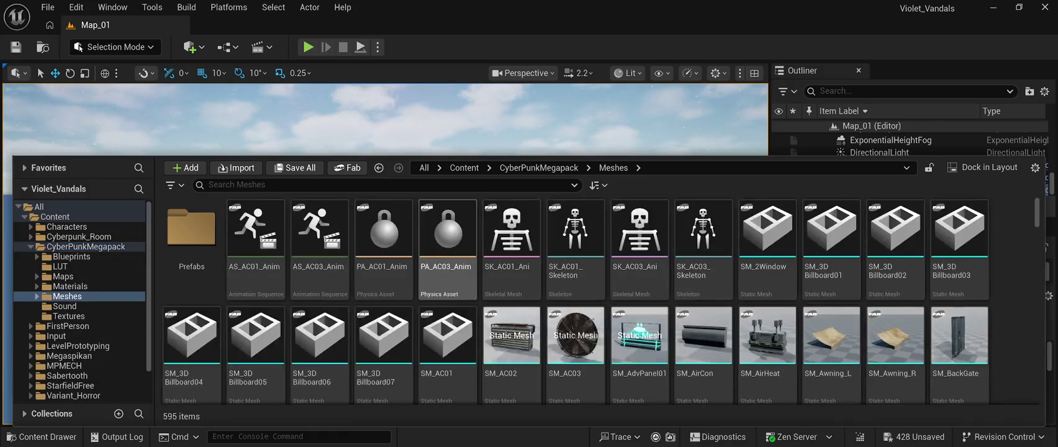
pyautogui.doubleClick(191, 233)
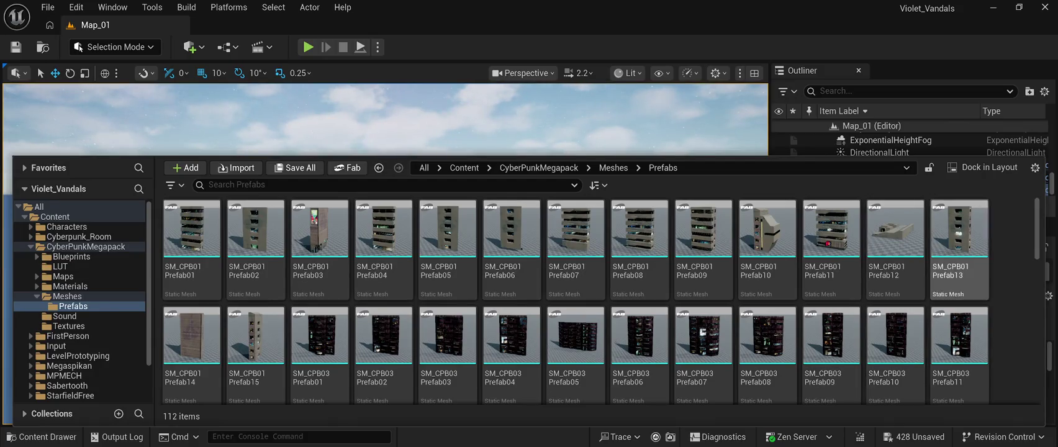
pyautogui.scroll(-1, 704, 336)
pyautogui.scroll(-1, 704, 335)
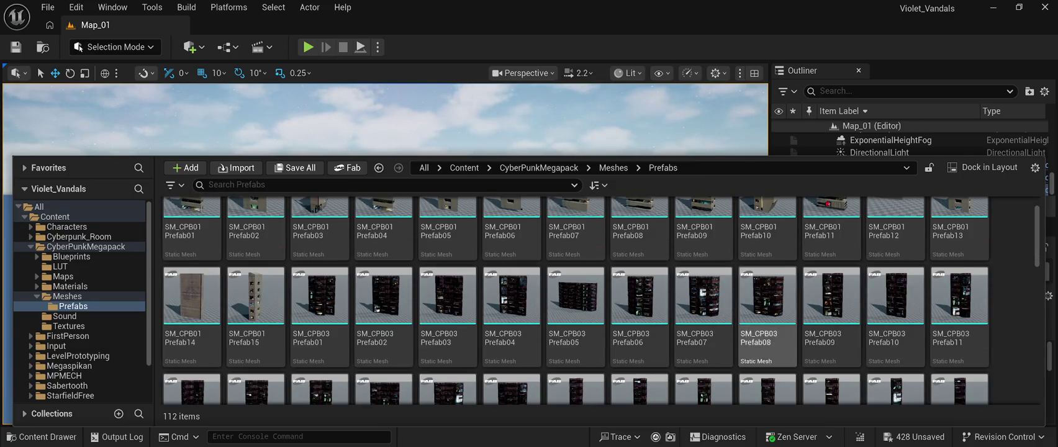
pyautogui.scroll(-2, 704, 323)
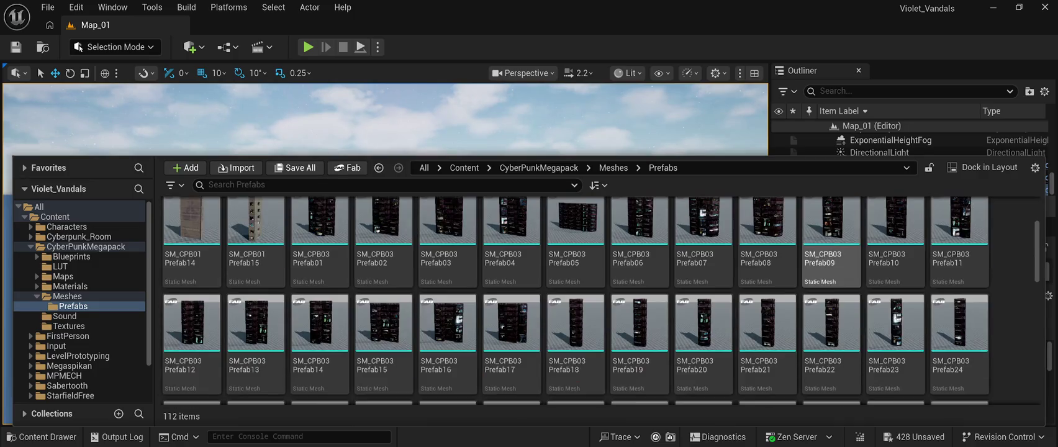
pyautogui.scroll(3, 768, 335)
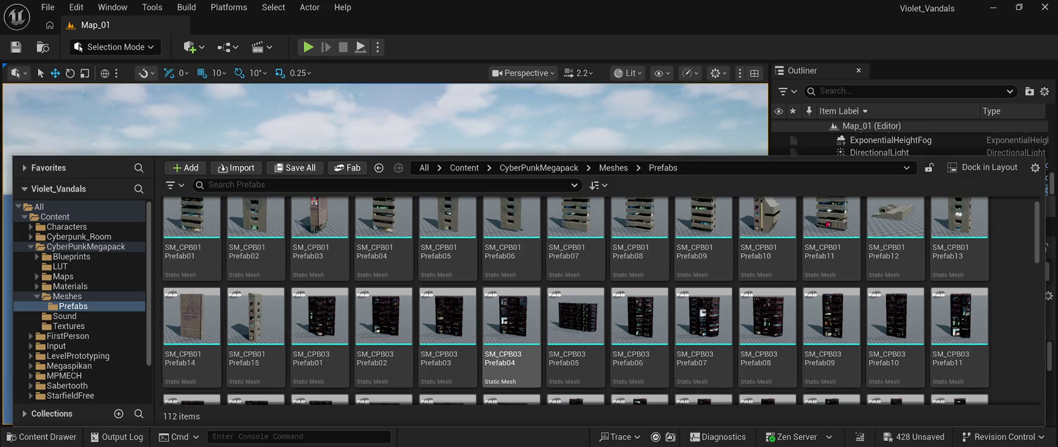
pyautogui.moveTo(511, 317)
pyautogui.mouseDown()
pyautogui.moveTo(548, 135)
pyautogui.moveTo(484, 236)
pyautogui.moveTo(445, 371)
pyautogui.moveTo(395, 331)
pyautogui.mouseUp()
pyautogui.press('f')
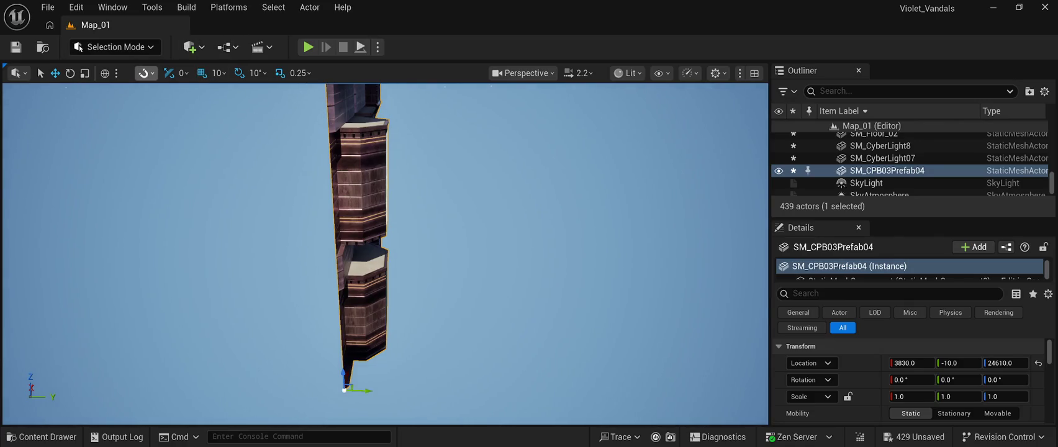
# Rotate SM_CPB03Prefab04 90° about Z, lower it to Z 19380 and slide it to X 4160
pyautogui.click(70, 72)
pyautogui.moveTo(371, 407)
pyautogui.mouseDown()
pyautogui.moveTo(363, 398)
pyautogui.moveTo(376, 373)
pyautogui.moveTo(386, 382)
pyautogui.moveTo(404, 249)
pyautogui.moveTo(410, 239)
pyautogui.moveTo(419, 247)
pyautogui.mouseUp()
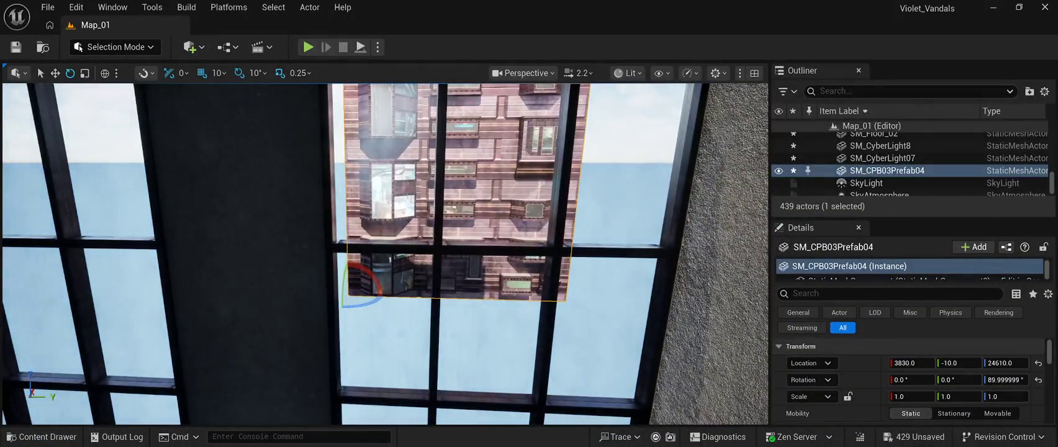
pyautogui.press('w')
pyautogui.moveTo(418, 247); pyautogui.dragTo(417, 254)
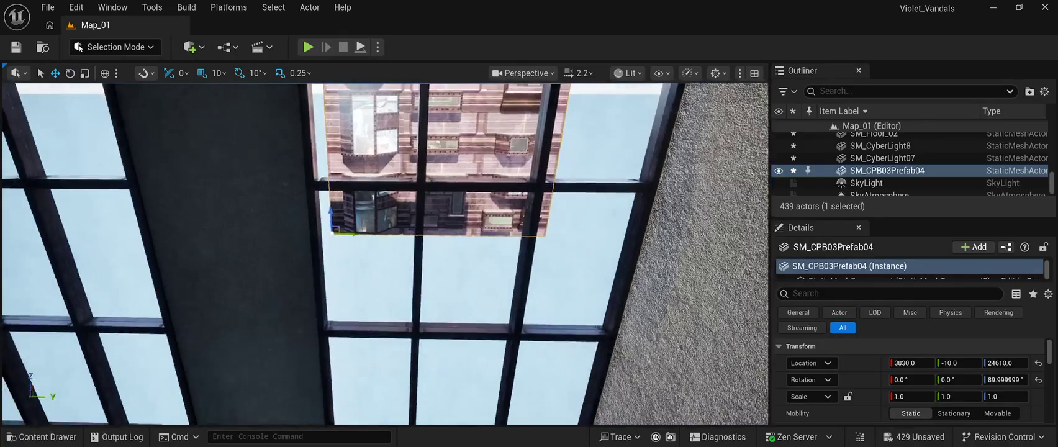
pyautogui.moveTo(346, 257); pyautogui.dragTo(420, 411)
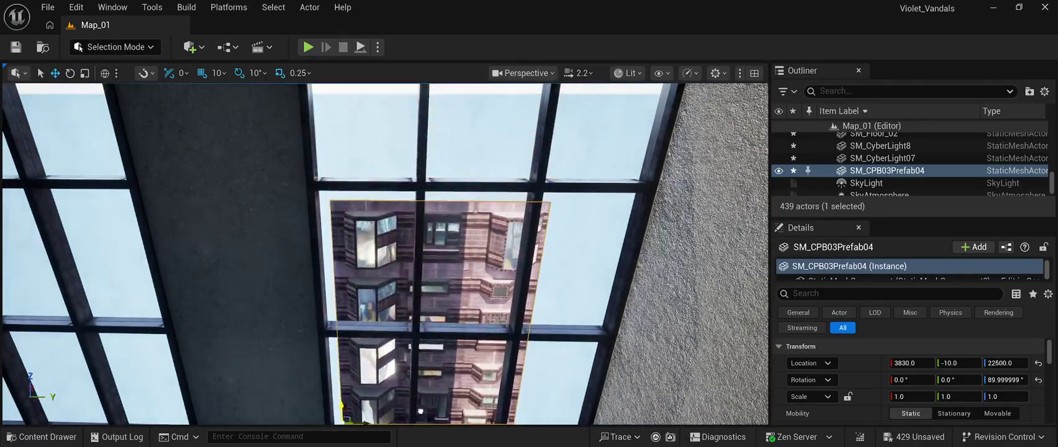
pyautogui.press('e')
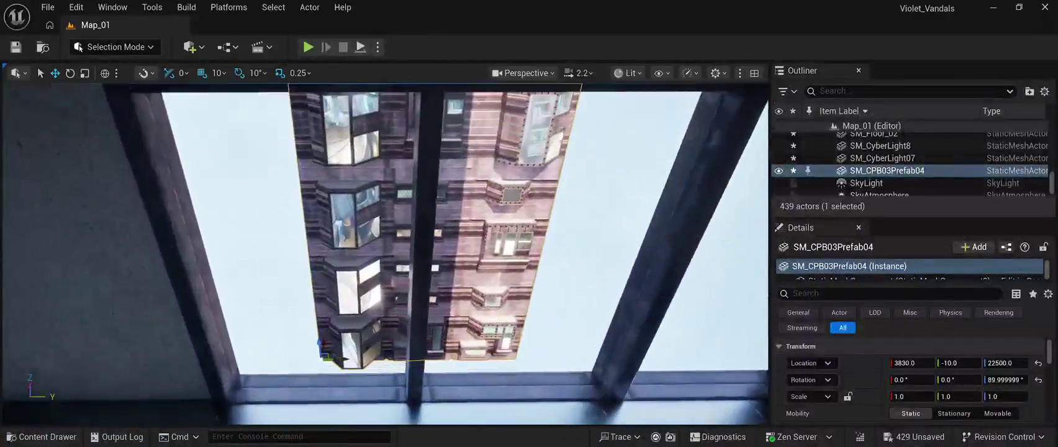
pyautogui.moveTo(318, 348); pyautogui.dragTo(319, 410)
pyautogui.press('f')
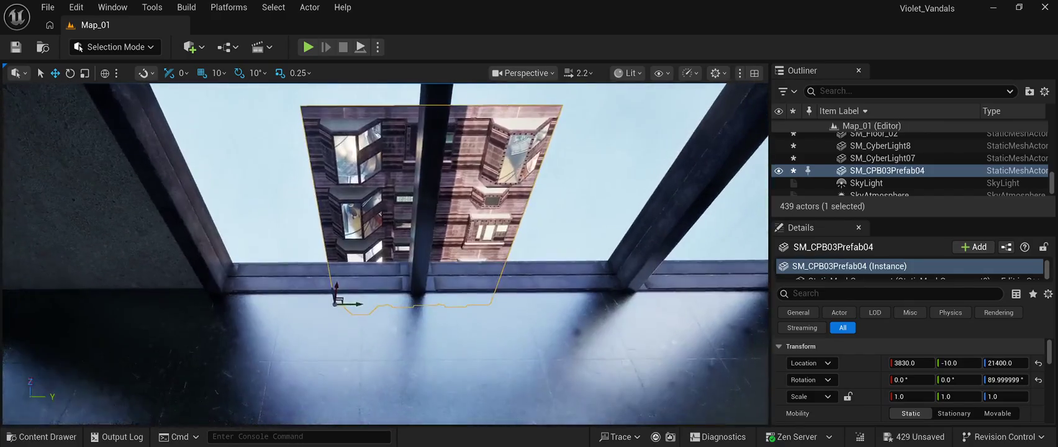
pyautogui.moveTo(338, 285)
pyautogui.mouseDown()
pyautogui.moveTo(339, 265)
pyautogui.moveTo(364, 352)
pyautogui.moveTo(364, 331)
pyautogui.mouseUp()
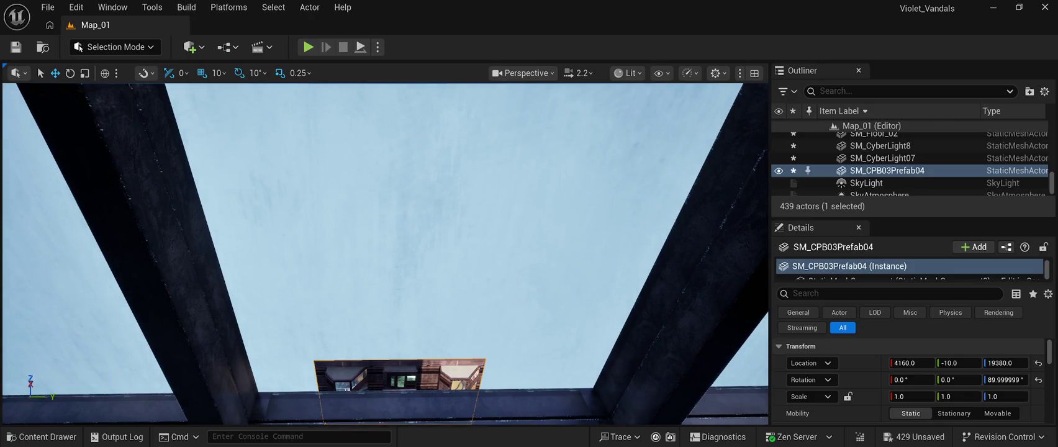
# Duplicate the tower as SM_CPB03Prefab5 and slide the copy along X to 4300
pyautogui.hotkey('ctrl', 'd')
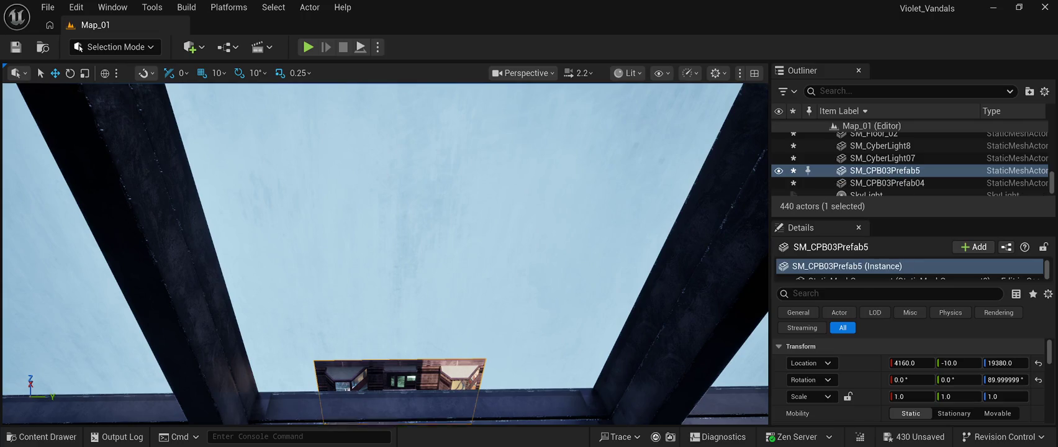
pyautogui.moveTo(364, 331); pyautogui.dragTo(364, 323)
pyautogui.moveTo(340, 371)
pyautogui.mouseDown()
pyautogui.moveTo(345, 350)
pyautogui.moveTo(346, 370)
pyautogui.moveTo(233, 252)
pyautogui.moveTo(164, 90)
pyautogui.mouseUp()
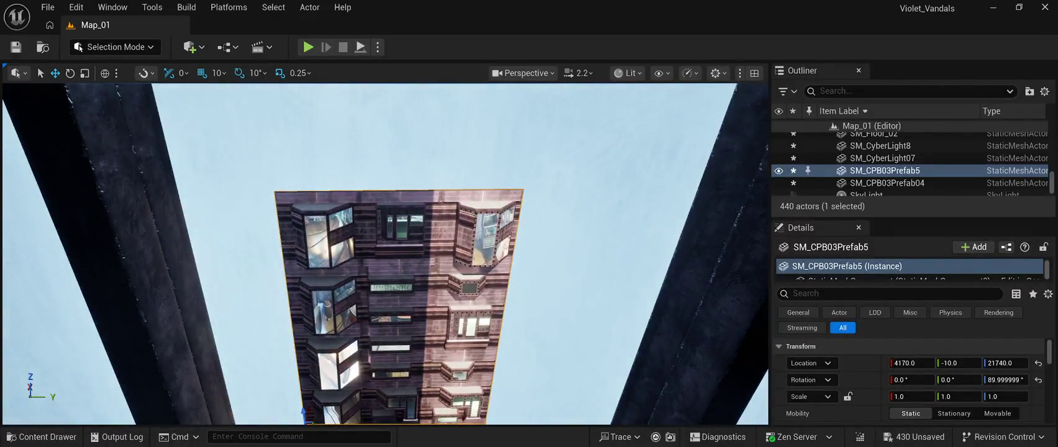
# Duplicate again as SM_CPB03Prefab6, raise it, and lift a further piece, SM_CPB03Prefab7, above
pyautogui.hotkey('ctrl', 'd')
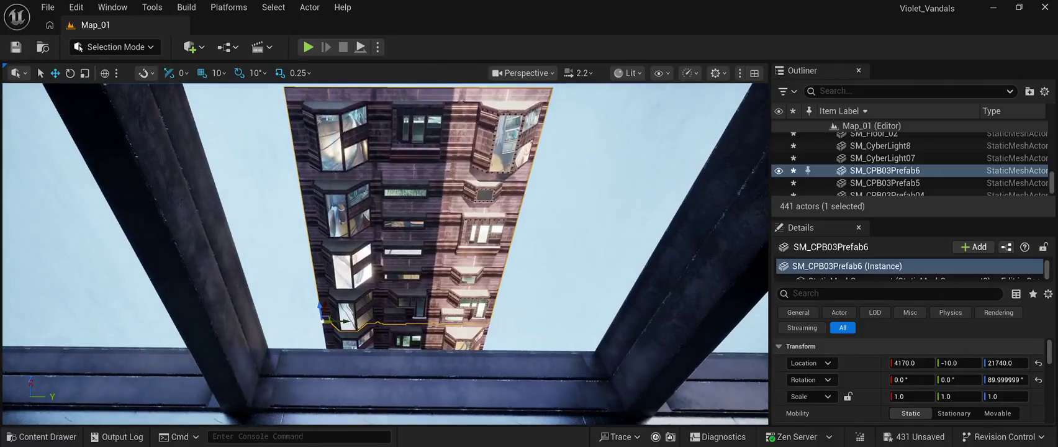
pyautogui.moveTo(320, 302); pyautogui.dragTo(320, 187)
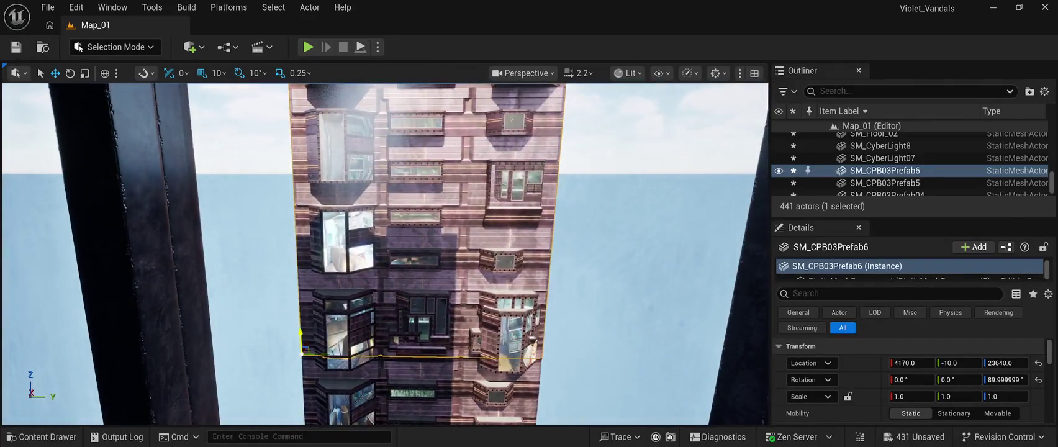
pyautogui.moveTo(302, 354)
pyautogui.mouseDown()
pyautogui.moveTo(330, 220)
pyautogui.moveTo(347, 263)
pyautogui.mouseUp()
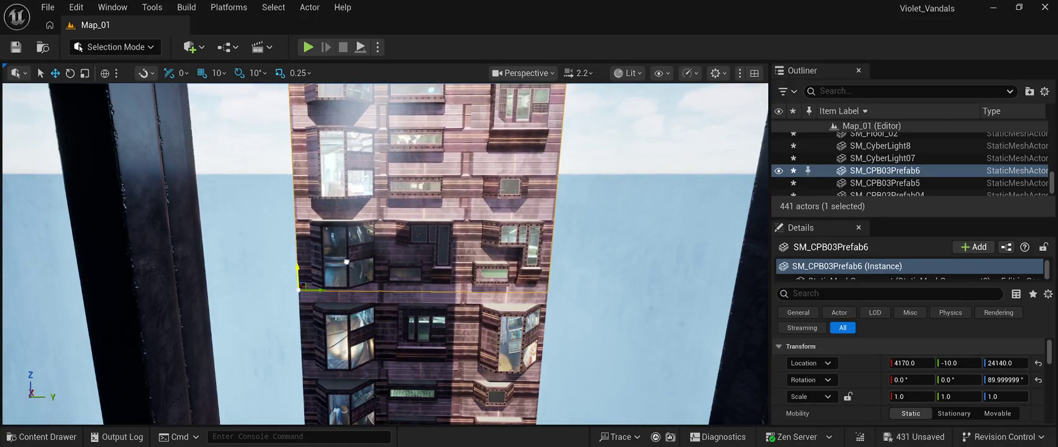
pyautogui.scroll(-5, 385, 254)
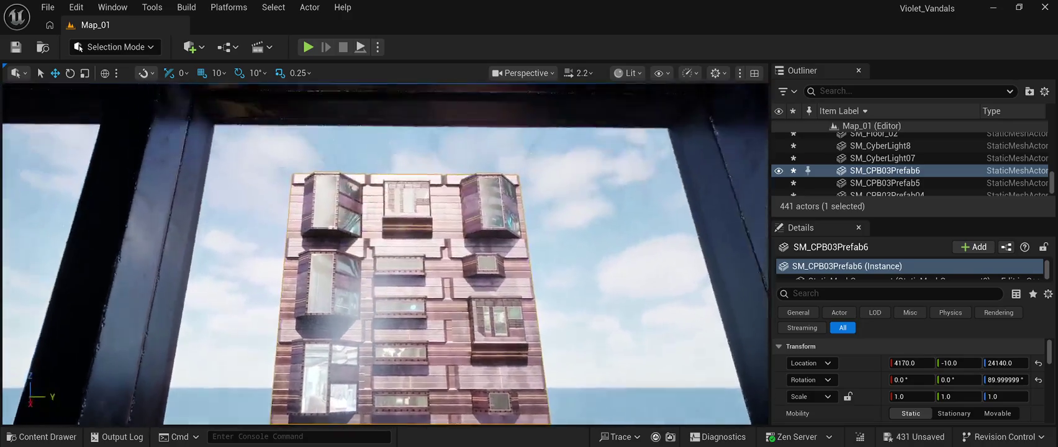
pyautogui.scroll(6, 385, 255)
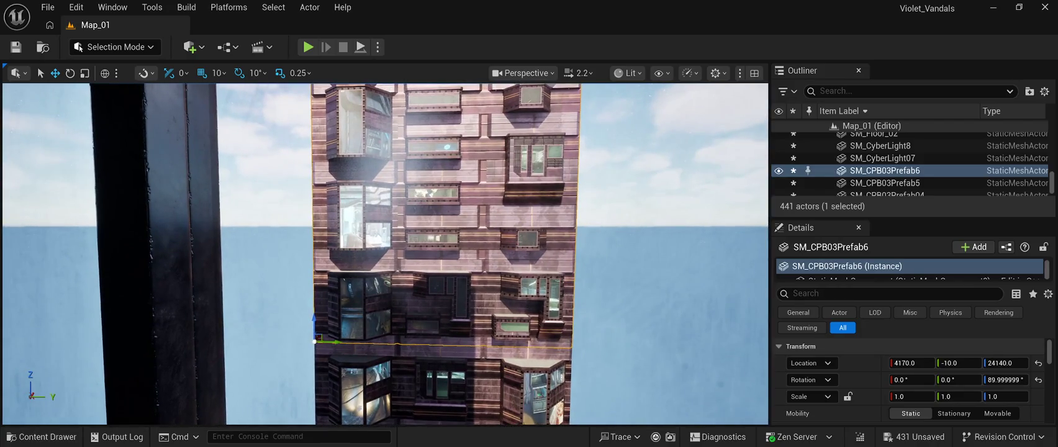
pyautogui.moveTo(314, 326); pyautogui.dragTo(314, 275)
pyautogui.moveTo(312, 187)
pyautogui.mouseDown()
pyautogui.moveTo(334, 317)
pyautogui.moveTo(339, 244)
pyautogui.mouseUp()
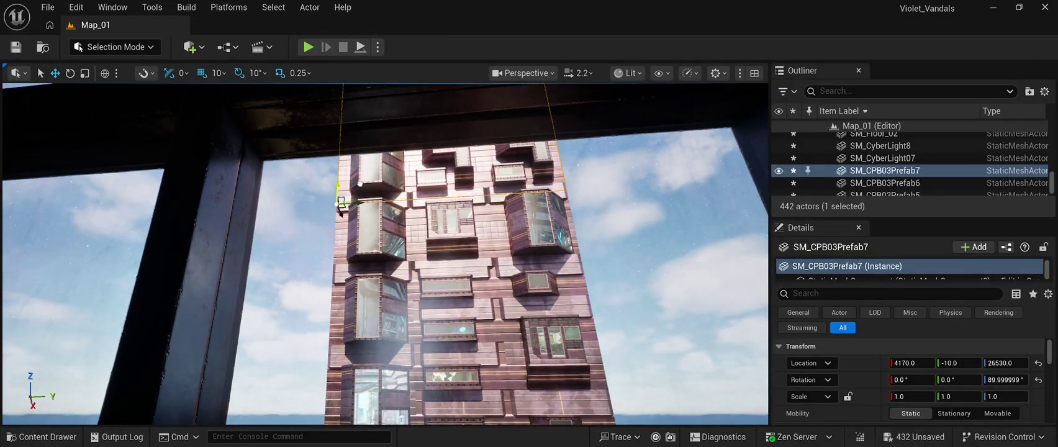
# Frame the SM_Huge_Window_2 window, then select SM_CPB03Prefab04 and SM_CPB03Prefab5
pyautogui.click(340, 209)
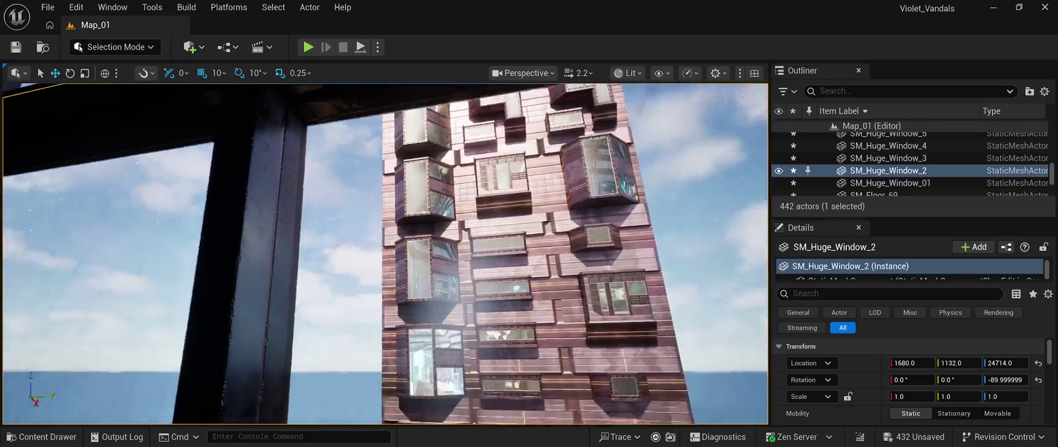
pyautogui.press('f')
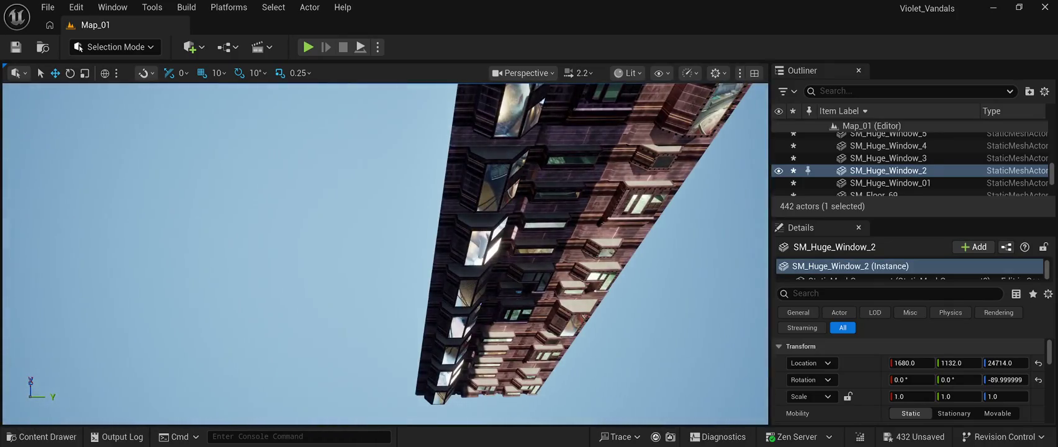
pyautogui.click(559, 248)
pyautogui.keyDown('ctrl'); pyautogui.click(886, 157); pyautogui.keyUp('ctrl')
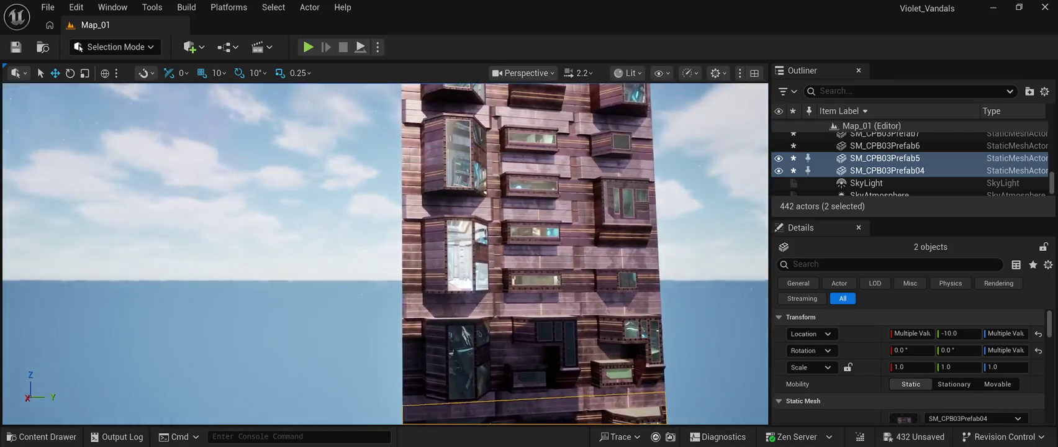
# Add Prefab6 and Prefab7 to the selection, shift the tower along Y and turn it 10°
pyautogui.keyDown('ctrl'); pyautogui.click(886, 145); pyautogui.keyUp('ctrl')
pyautogui.scroll(1, 910, 164)
pyautogui.keyDown('ctrl'); pyautogui.click(886, 170); pyautogui.keyUp('ctrl')
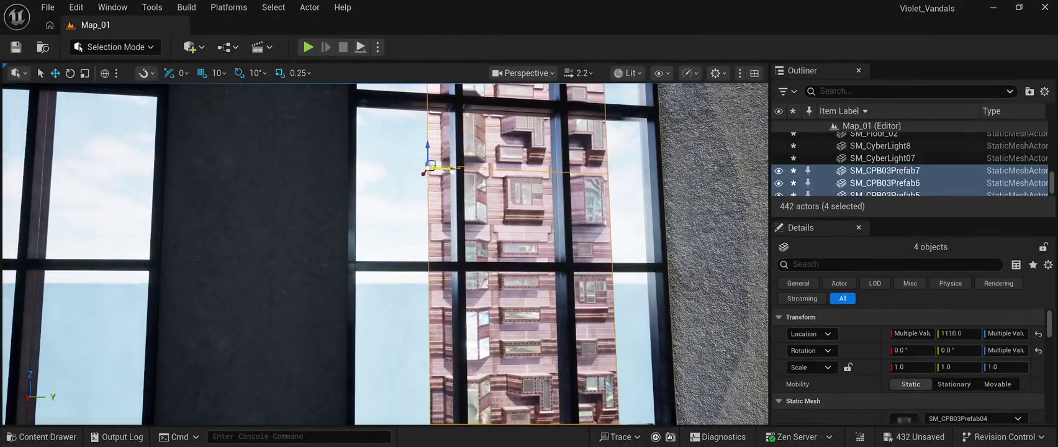
pyautogui.moveTo(491, 177); pyautogui.dragTo(506, 176)
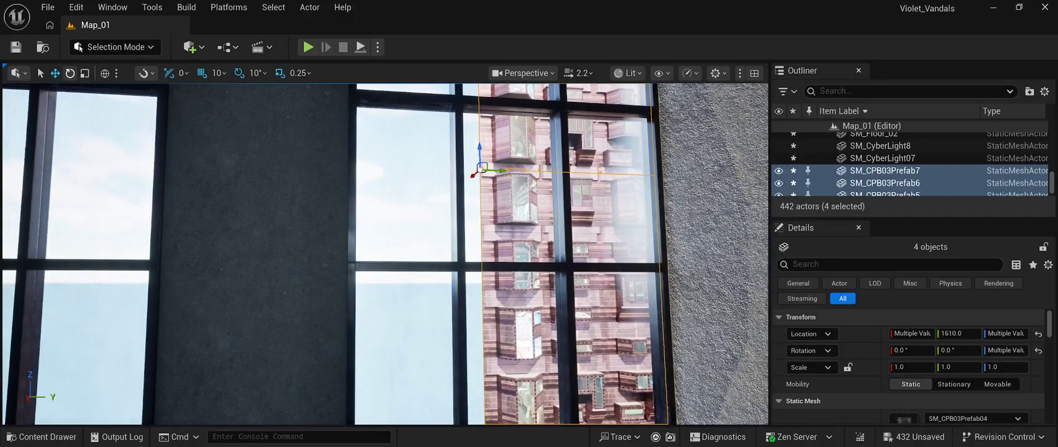
pyautogui.click(70, 72)
pyautogui.moveTo(469, 164); pyautogui.dragTo(514, 167)
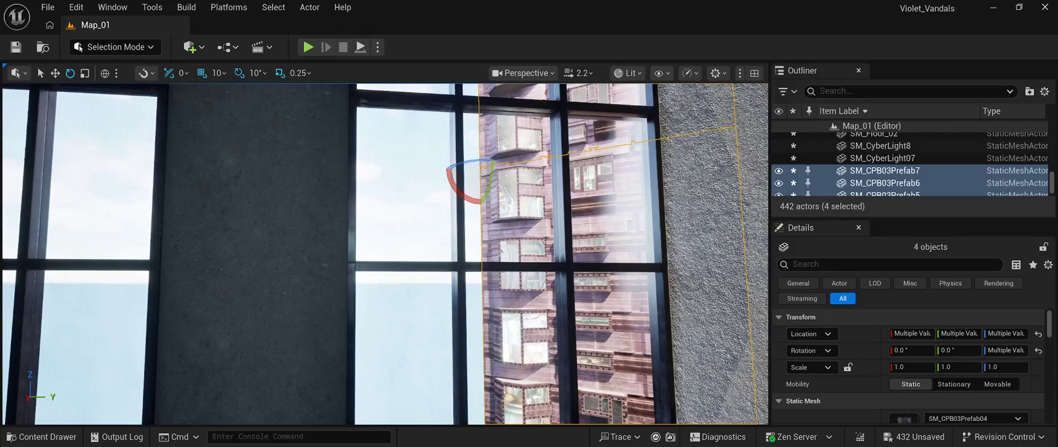
pyautogui.press('w')
pyautogui.moveTo(503, 171); pyautogui.dragTo(529, 171)
# Move the tower down and left behind the window, then turn it back by 10°
pyautogui.moveTo(385, 255); pyautogui.dragTo(367, 205)
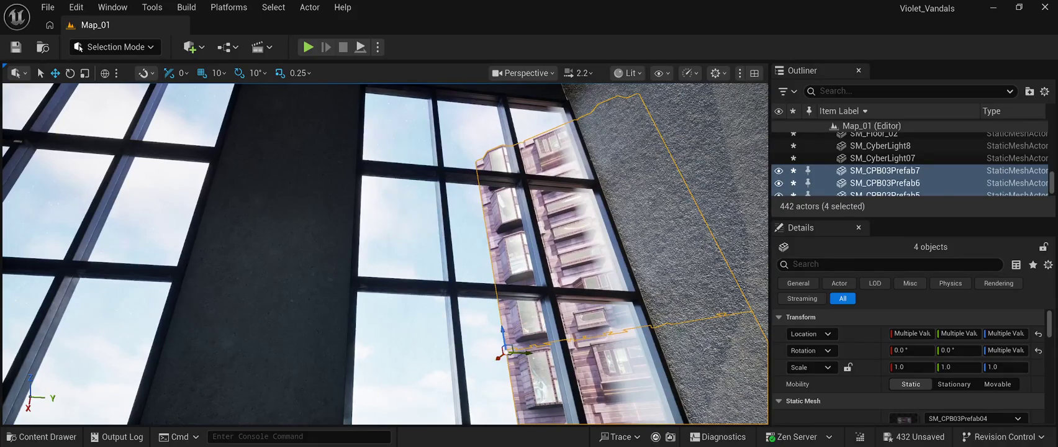
pyautogui.moveTo(498, 357); pyautogui.dragTo(468, 380)
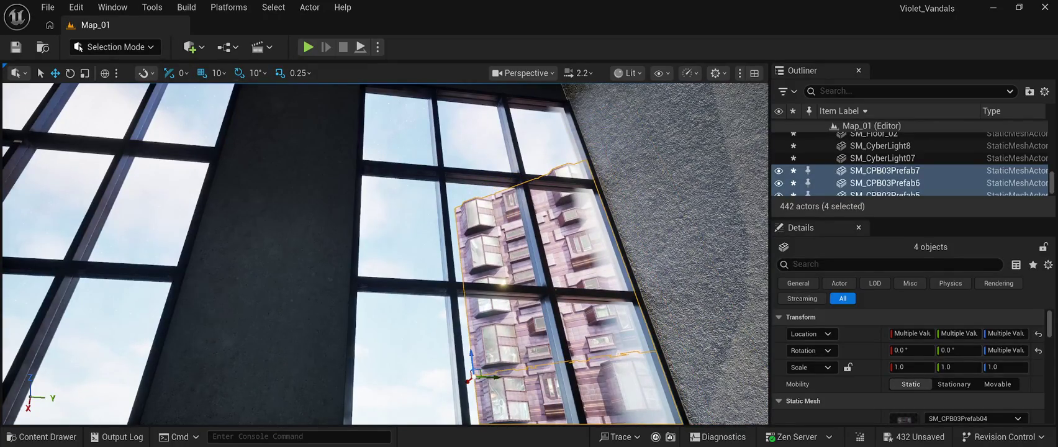
pyautogui.click(71, 72)
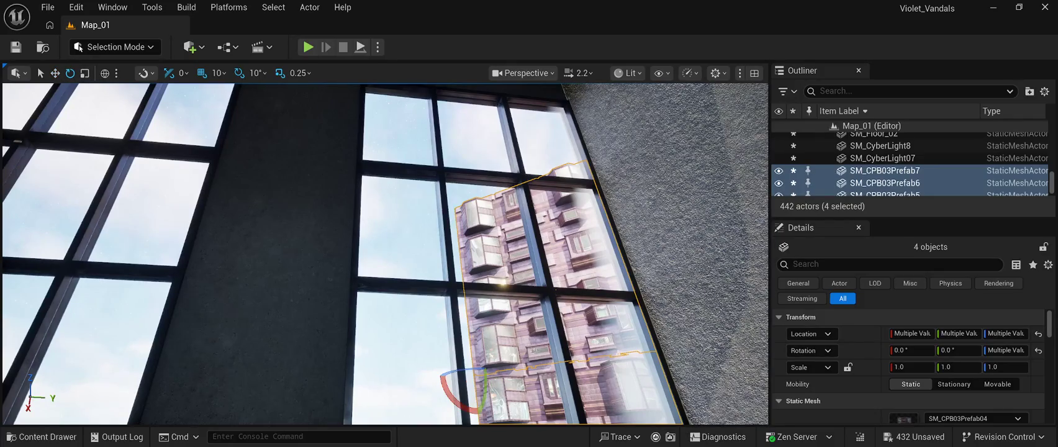
pyautogui.moveTo(465, 371); pyautogui.dragTo(454, 378)
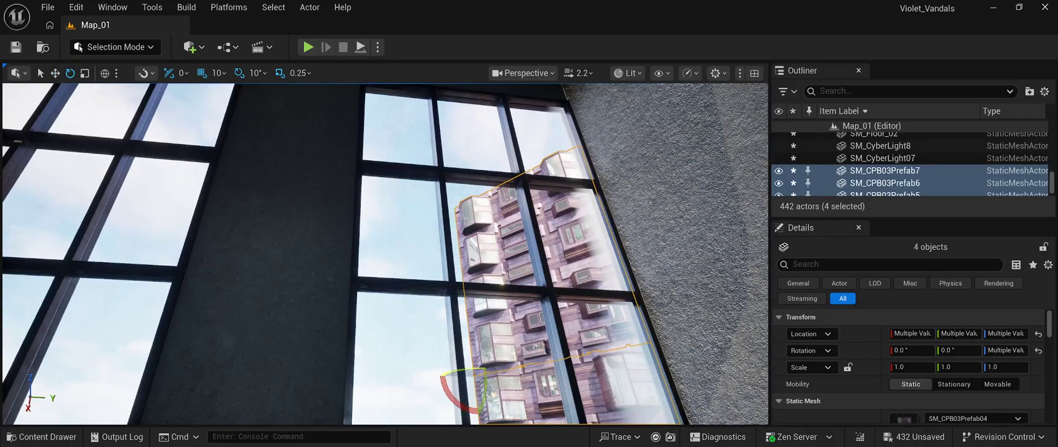
pyautogui.moveTo(385, 248)
pyautogui.mouseDown()
pyautogui.moveTo(347, 248)
pyautogui.moveTo(382, 252)
pyautogui.mouseUp()
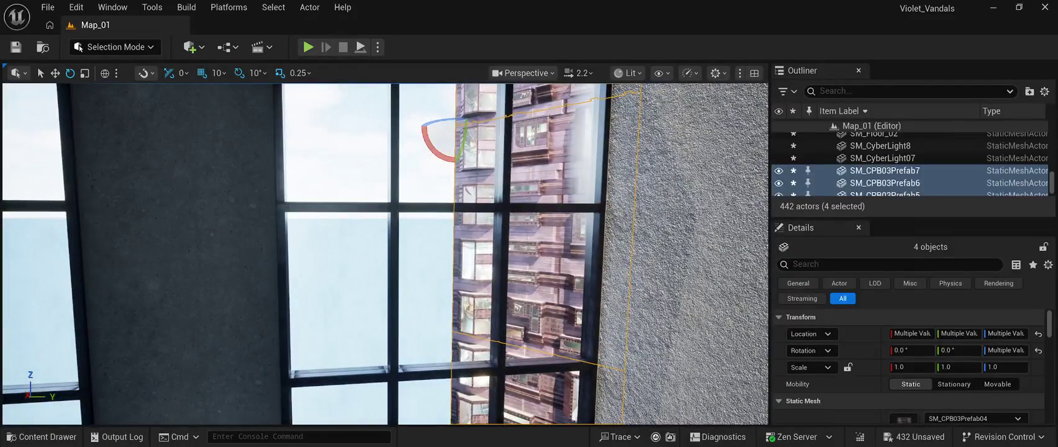
pyautogui.moveTo(427, 141); pyautogui.dragTo(435, 152)
pyautogui.moveTo(373, 249)
pyautogui.mouseDown()
pyautogui.moveTo(351, 243)
pyautogui.moveTo(351, 180)
pyautogui.mouseUp()
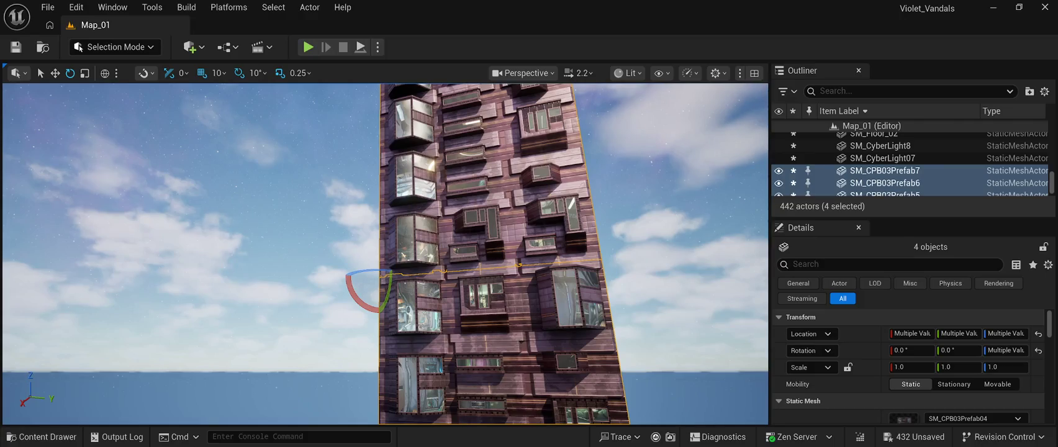
# Alt-drag a copy of the four-piece tower, rotate it −50° about Z, and set it beside the original
pyautogui.press('w')
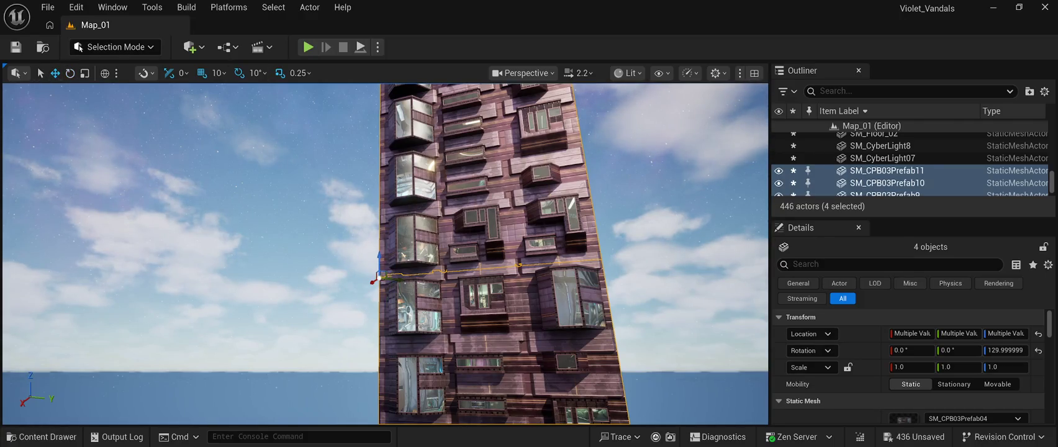
pyautogui.moveTo(400, 279); pyautogui.dragTo(626, 320)
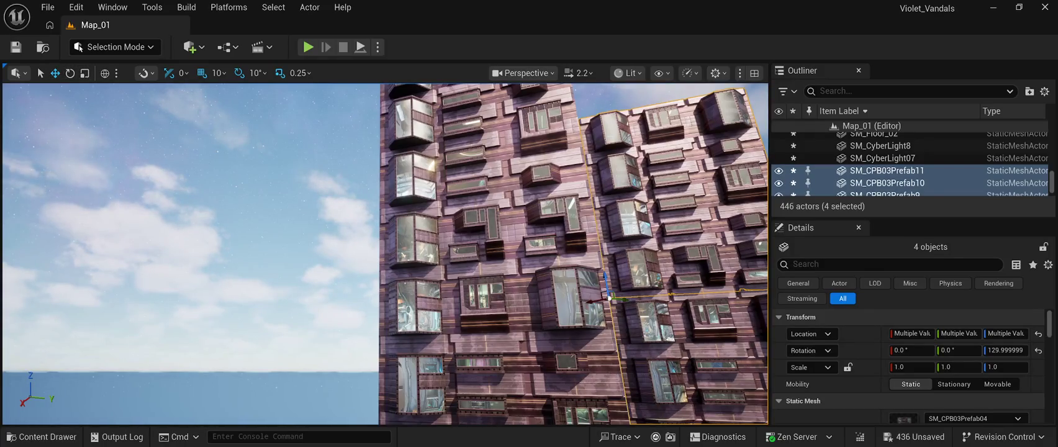
pyautogui.press('e')
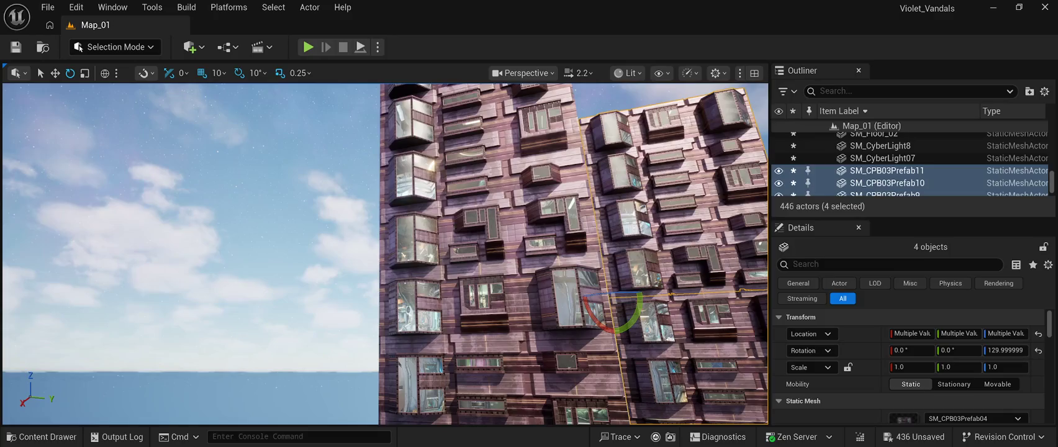
pyautogui.moveTo(621, 293); pyautogui.dragTo(567, 304)
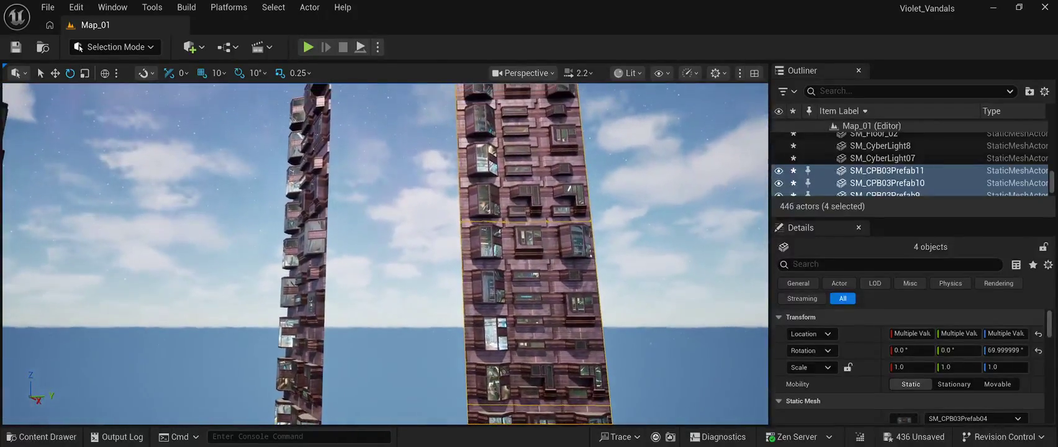
pyautogui.press('w')
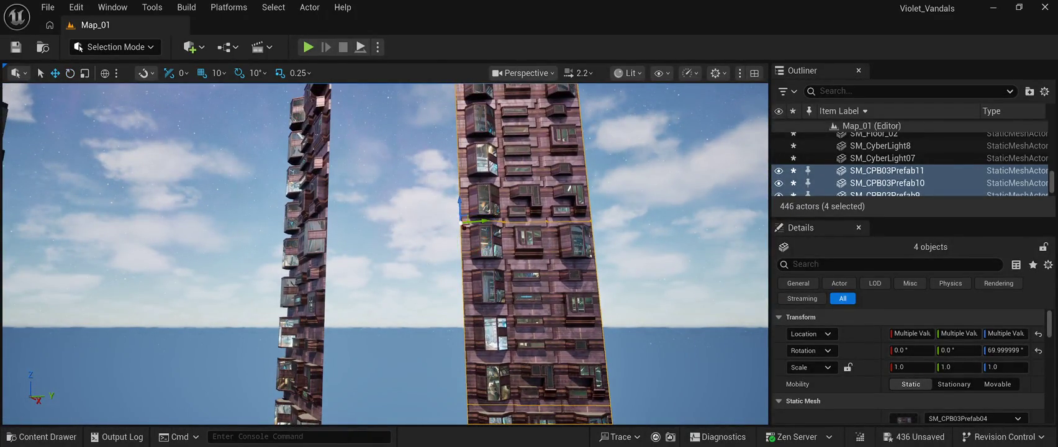
pyautogui.moveTo(486, 221); pyautogui.dragTo(348, 229)
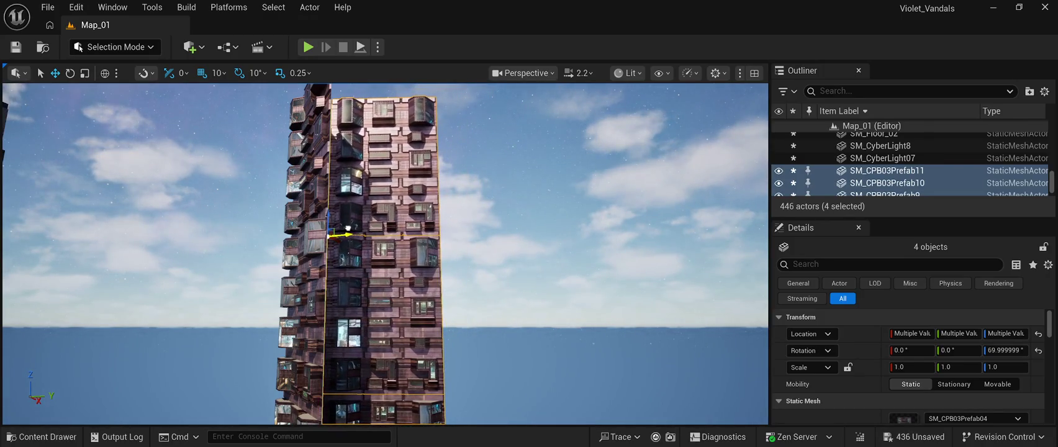
pyautogui.scroll(5, 348, 228)
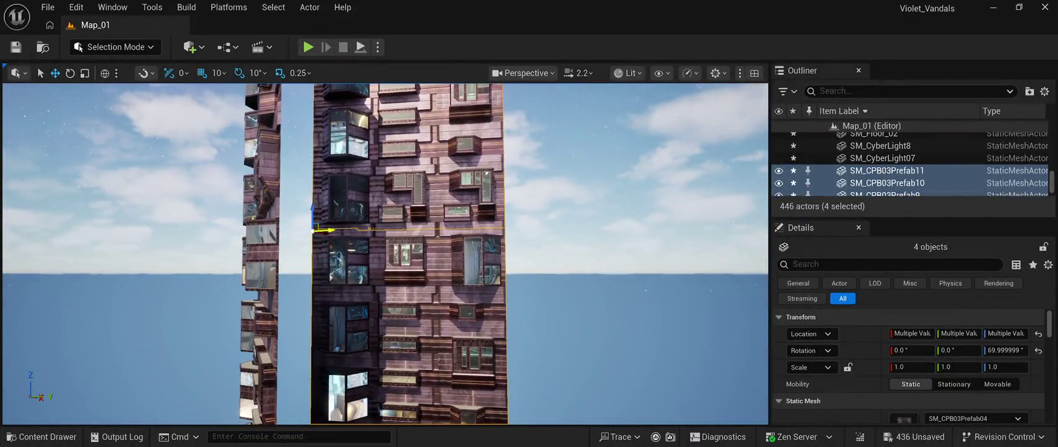
pyautogui.moveTo(314, 230)
pyautogui.mouseDown()
pyautogui.moveTo(444, 221)
pyautogui.moveTo(447, 181)
pyautogui.moveTo(277, 197)
pyautogui.mouseUp()
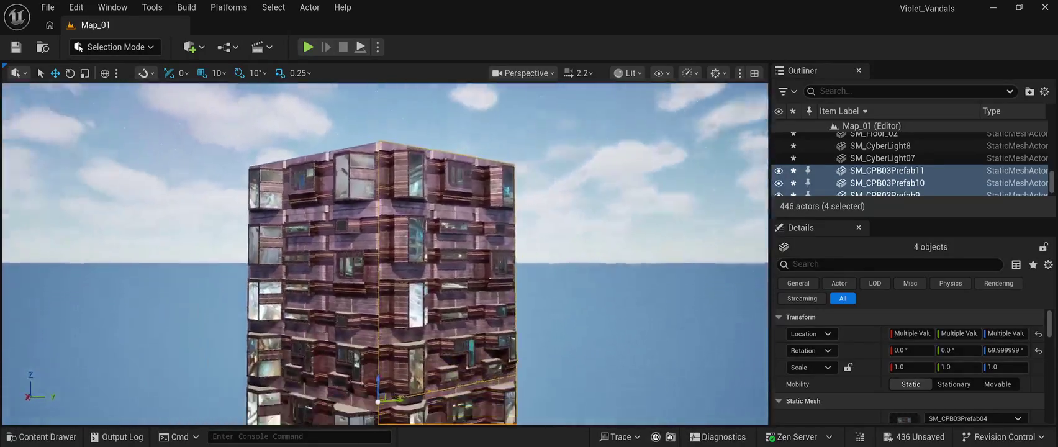
# Duplicate SM_CPB03Prefab11 and SM_CPB03Prefab7 and raise the copies to stack on top
pyautogui.click(887, 170)
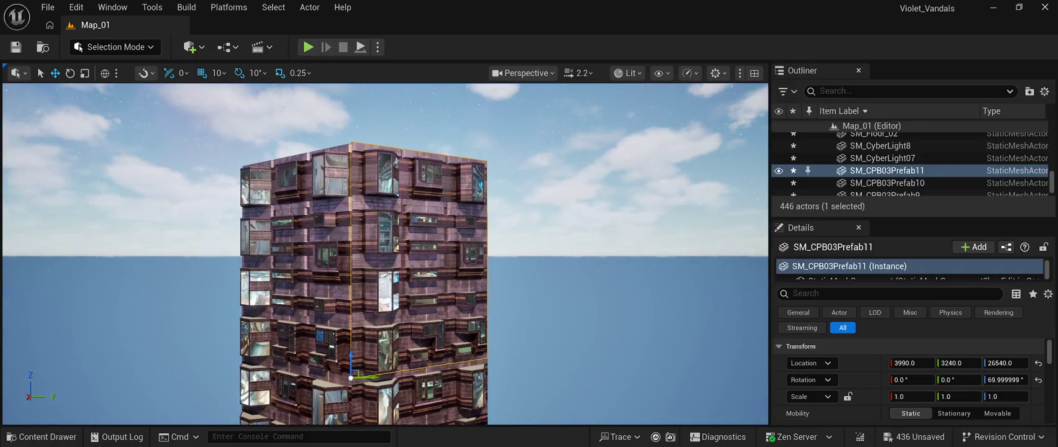
pyautogui.keyDown('ctrl'); pyautogui.click(242, 356); pyautogui.keyUp('ctrl')
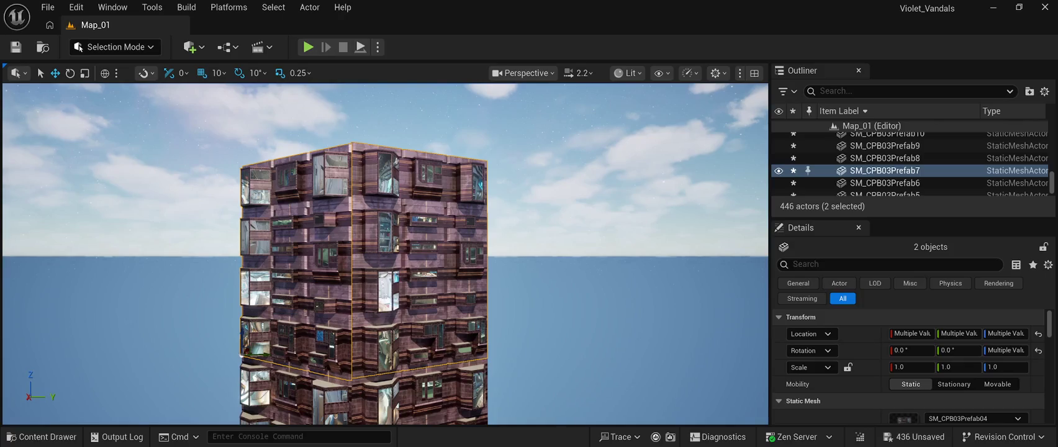
pyautogui.hotkey('ctrl', 'd')
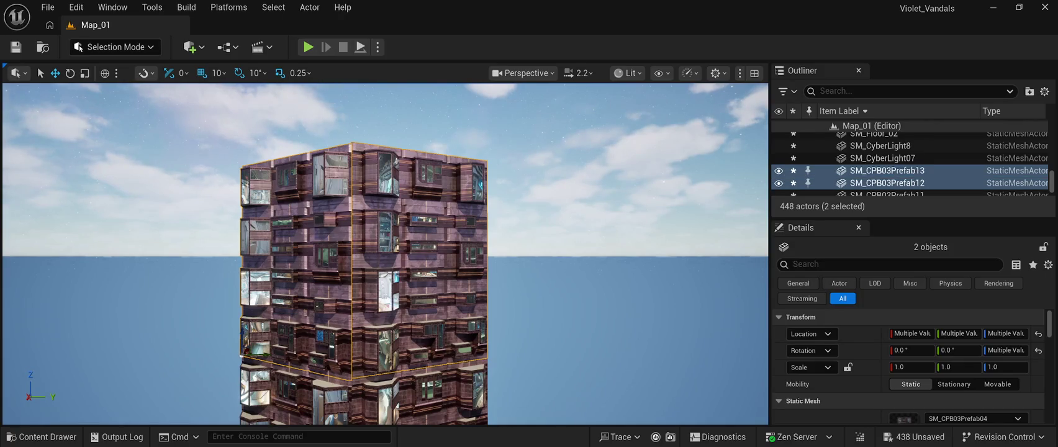
pyautogui.moveTo(242, 356); pyautogui.dragTo(244, 165)
# Move the camera below the tower and look up at its underside
pyautogui.moveTo(385, 255)
pyautogui.mouseDown()
pyautogui.moveTo(373, 236)
pyautogui.moveTo(391, 254)
pyautogui.moveTo(261, 255)
pyautogui.moveTo(336, 252)
pyautogui.moveTo(351, 224)
pyautogui.mouseUp()
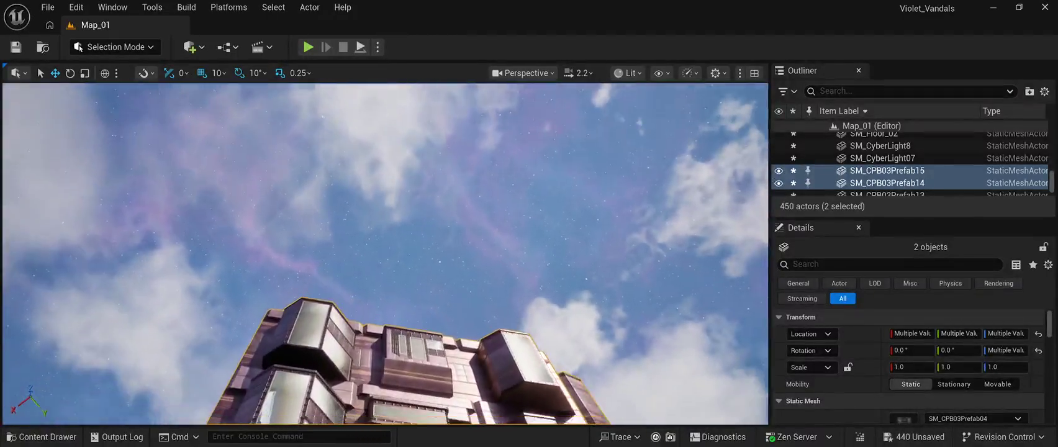
pyautogui.press('f')
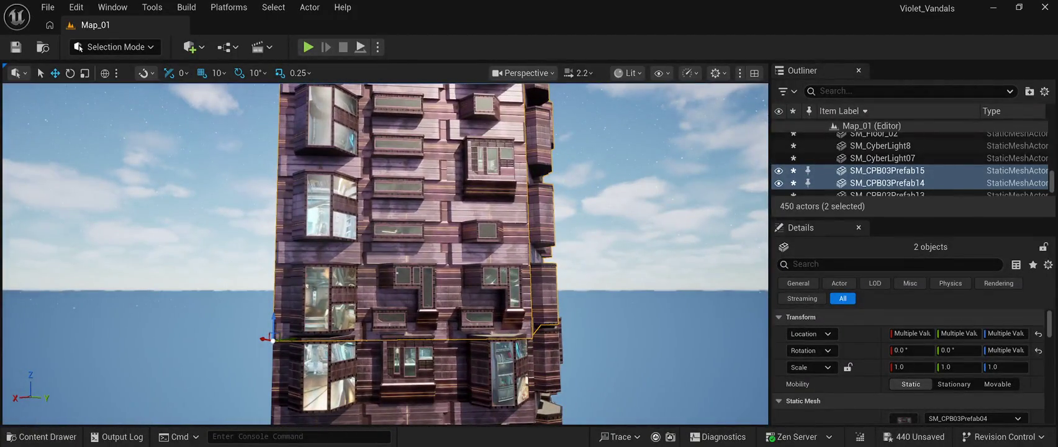
pyautogui.press('q')
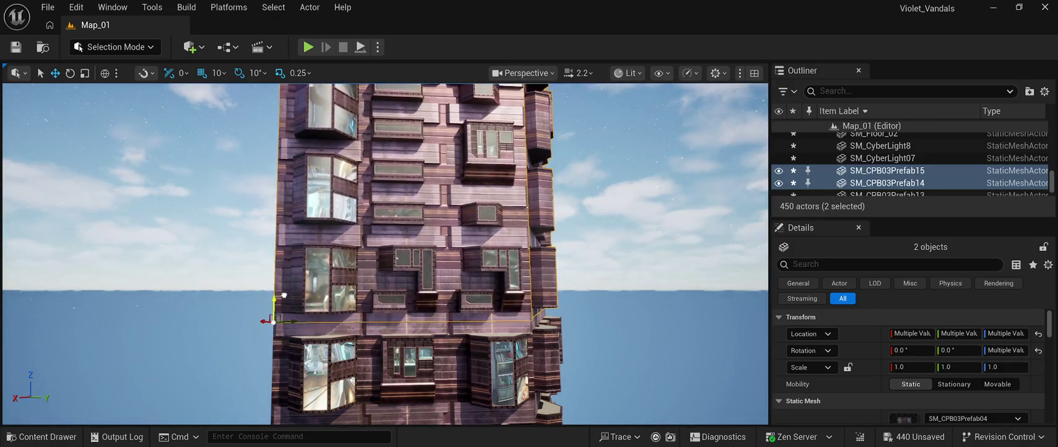
pyautogui.moveTo(284, 296)
pyautogui.mouseDown()
pyautogui.moveTo(230, 230)
pyautogui.moveTo(330, 174)
pyautogui.moveTo(307, 253)
pyautogui.mouseUp()
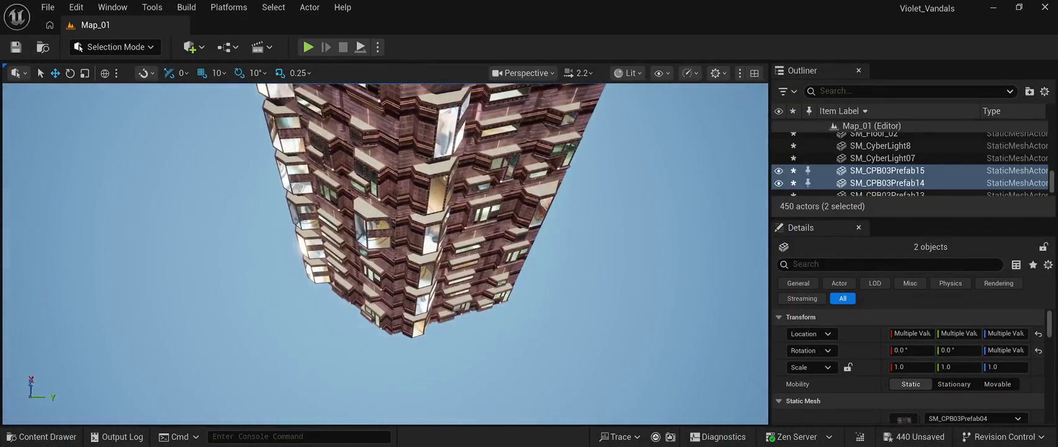
# Duplicate SM_CPB03Prefab04 and SM_CPB03Prefab8 into Prefab16 and Prefab17, then view the tower's facade
pyautogui.click(307, 253)
pyautogui.keyDown('ctrl'); pyautogui.click(392, 326); pyautogui.keyUp('ctrl')
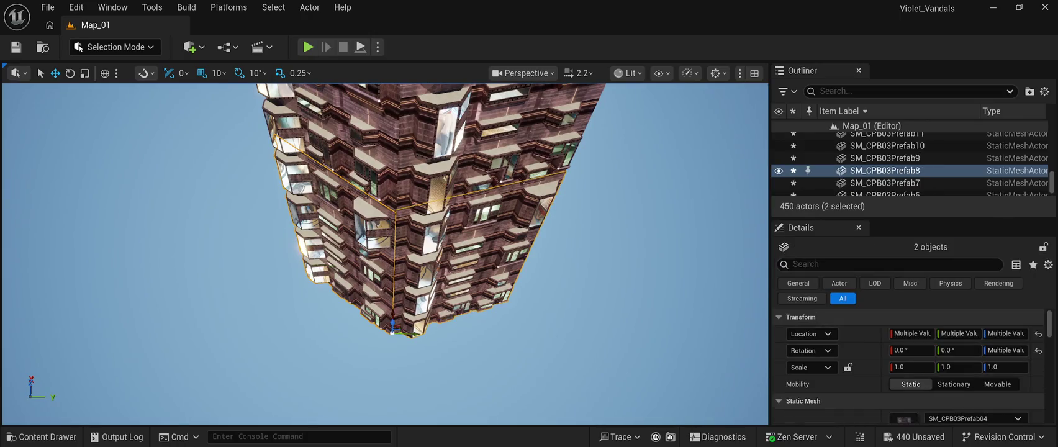
pyautogui.hotkey('ctrl', 'd')
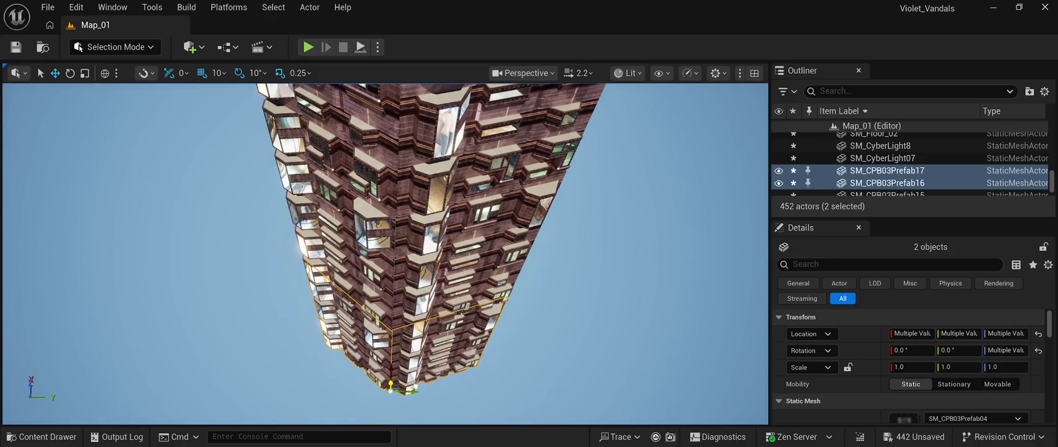
pyautogui.moveTo(385, 249)
pyautogui.mouseDown()
pyautogui.moveTo(336, 205)
pyautogui.moveTo(429, 205)
pyautogui.mouseUp()
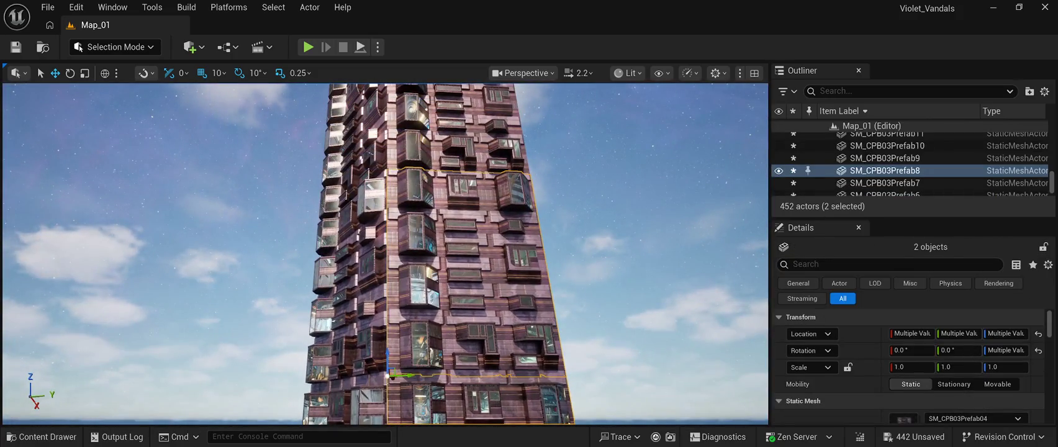
# Extend the selection to more tower blocks up to SM_CPB03Prefab11, then select BP_Starfield_bgNebula_Free
pyautogui.hotkey('shift', 'Up')
pyautogui.hotkey('shift', 'Up')
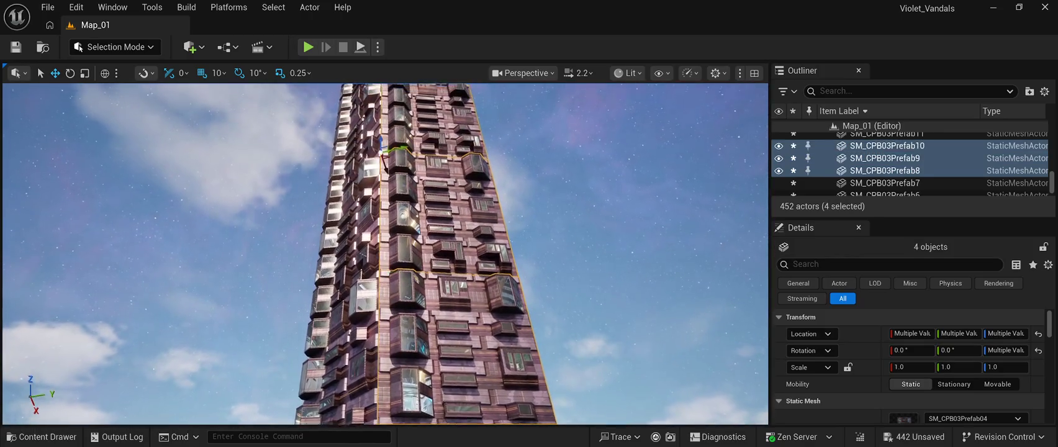
pyautogui.hotkey('shift', 'Up')
pyautogui.hotkey('shift', 'Up')
pyautogui.hotkey('shift', 'Up')
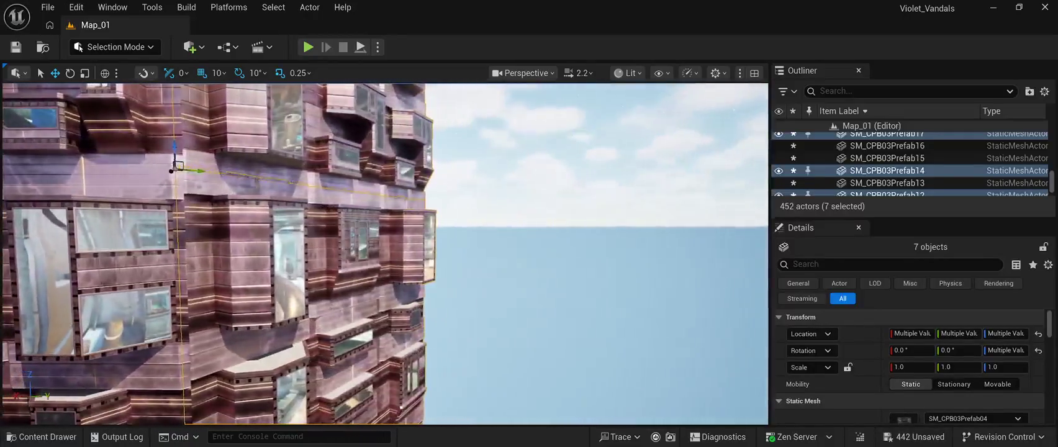
pyautogui.click(902, 190)
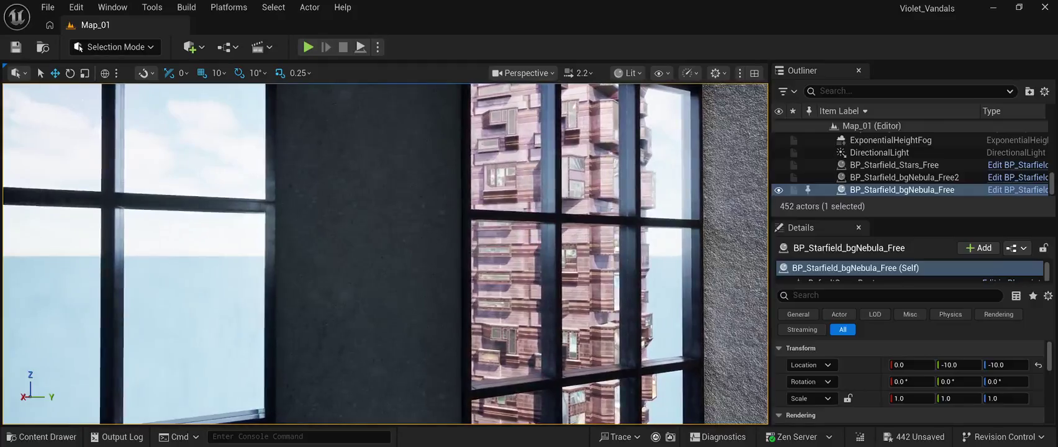
# Play-test the level with Alt+P to view the nebula sky, then stop with Esc
pyautogui.hotkey('alt', 'p')
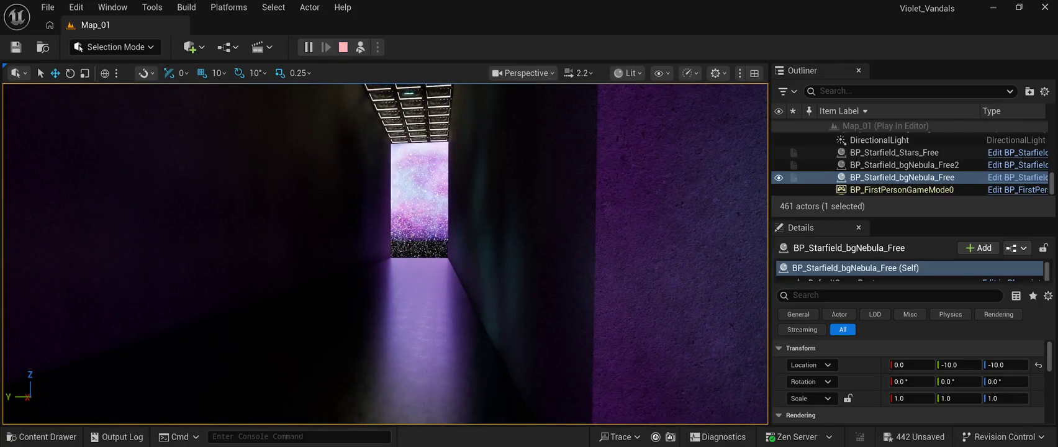
pyautogui.press('Escape')
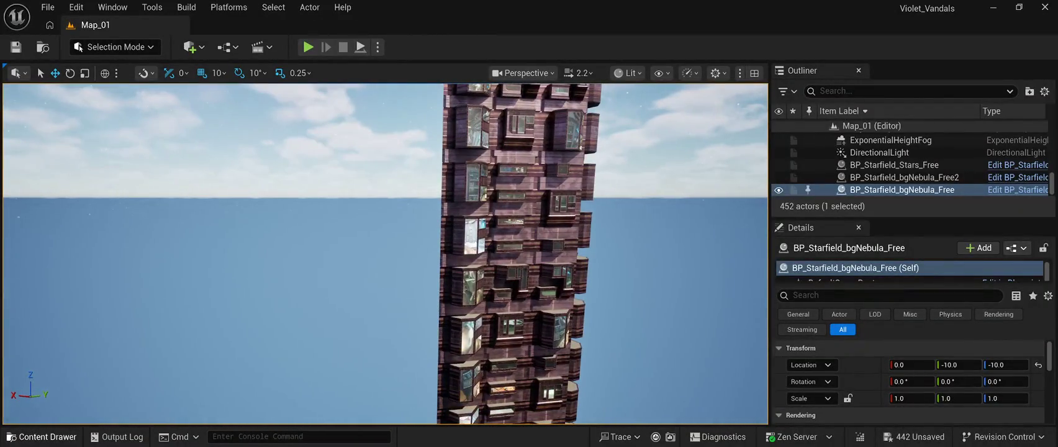
# Drop SM_CPB01 Prefab01 from Meshes/Prefabs outside the windows at 3350, -1740, 25130 and frame it
pyautogui.hotkey('ctrl', 'space')
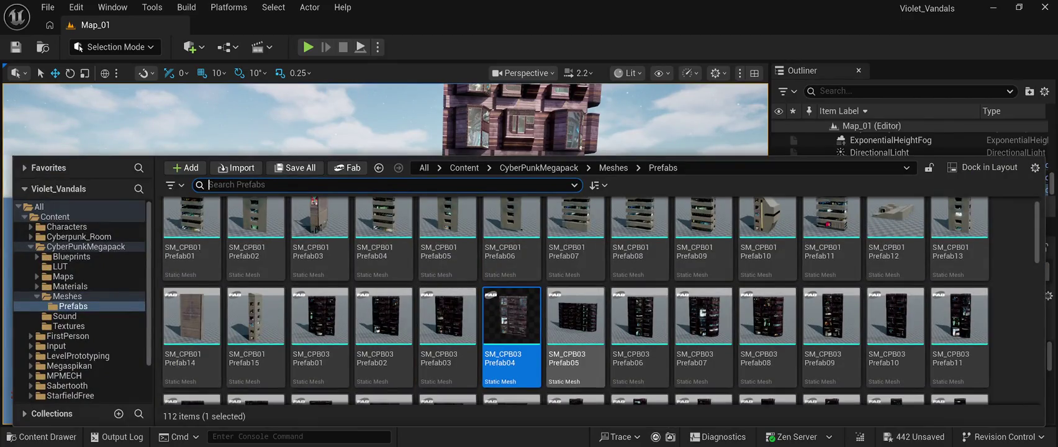
pyautogui.scroll(1, 576, 335)
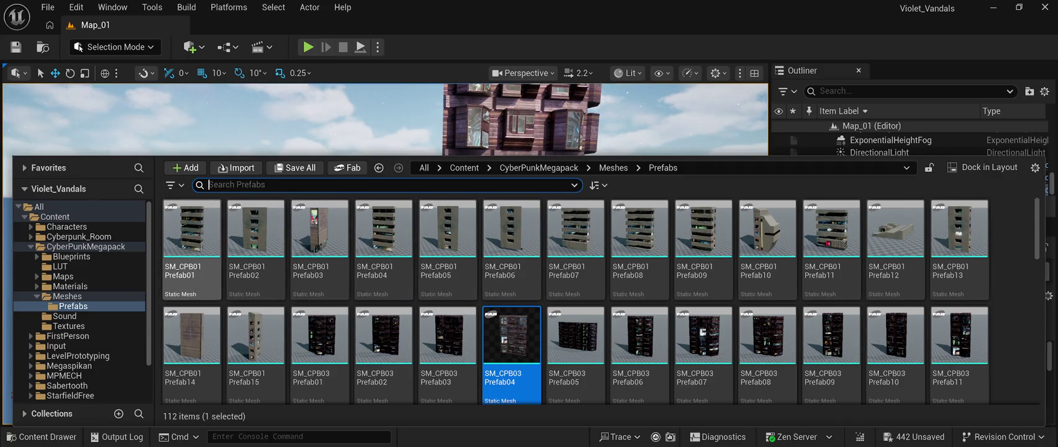
pyautogui.click(192, 236)
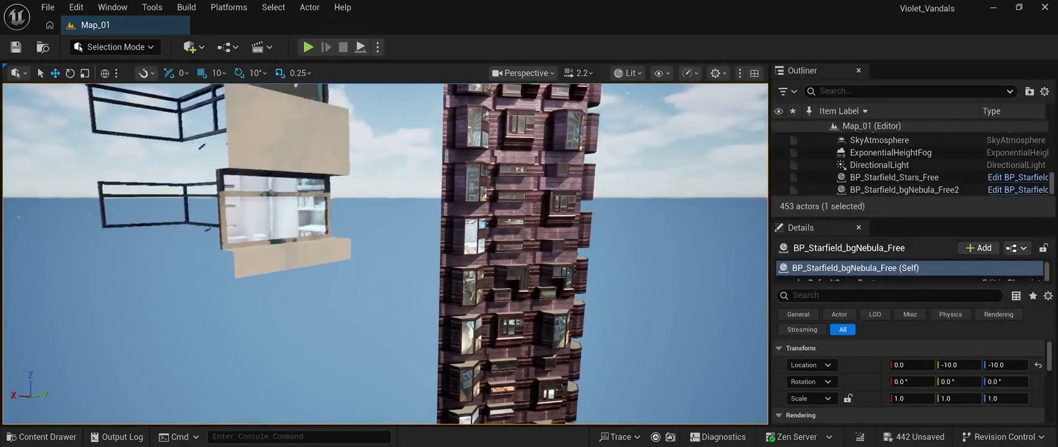
pyautogui.click(887, 170)
pyautogui.press('f')
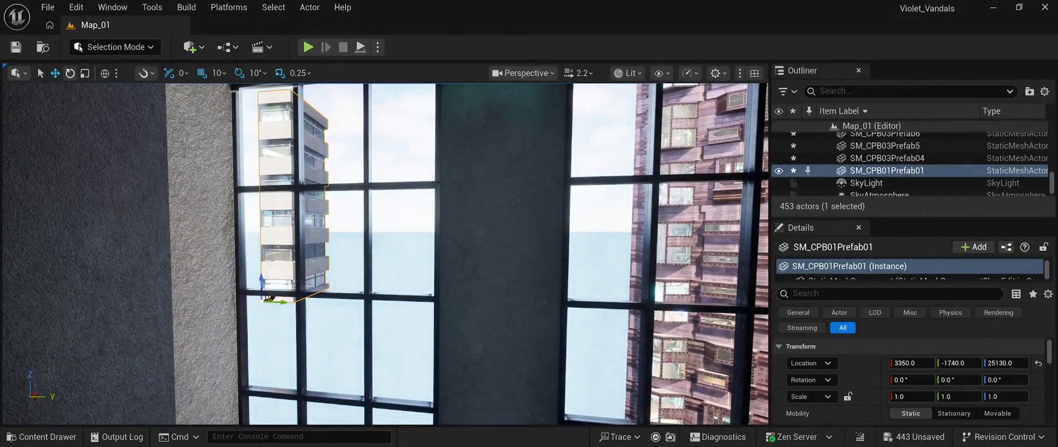
# Turn the SM_CPB01 building 80° about Z and shift it along Y and X beside the window
pyautogui.press('e')
pyautogui.moveTo(279, 303); pyautogui.dragTo(294, 300)
pyautogui.scroll(3, 294, 300)
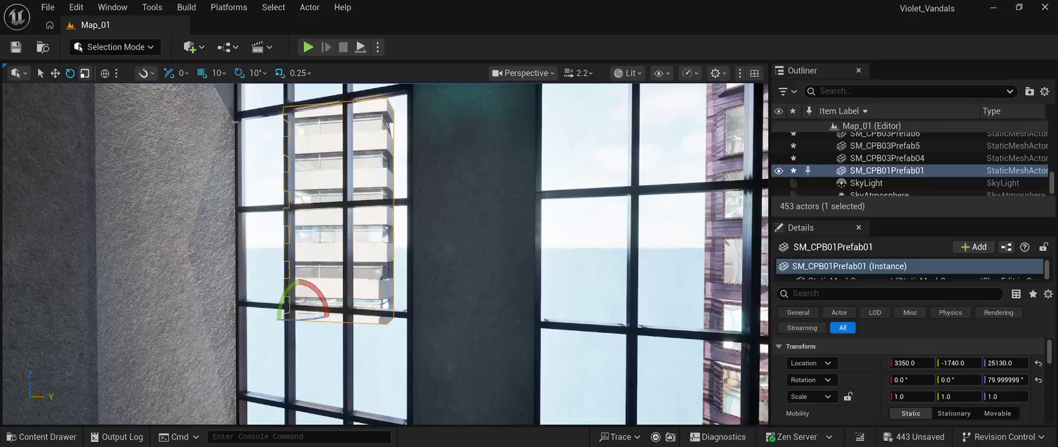
pyautogui.press('w')
pyautogui.moveTo(309, 312); pyautogui.dragTo(260, 309)
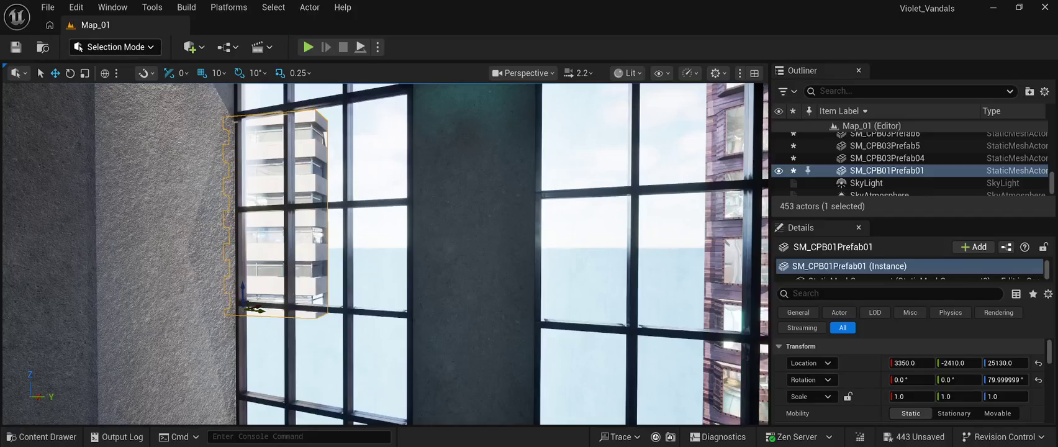
pyautogui.press('e')
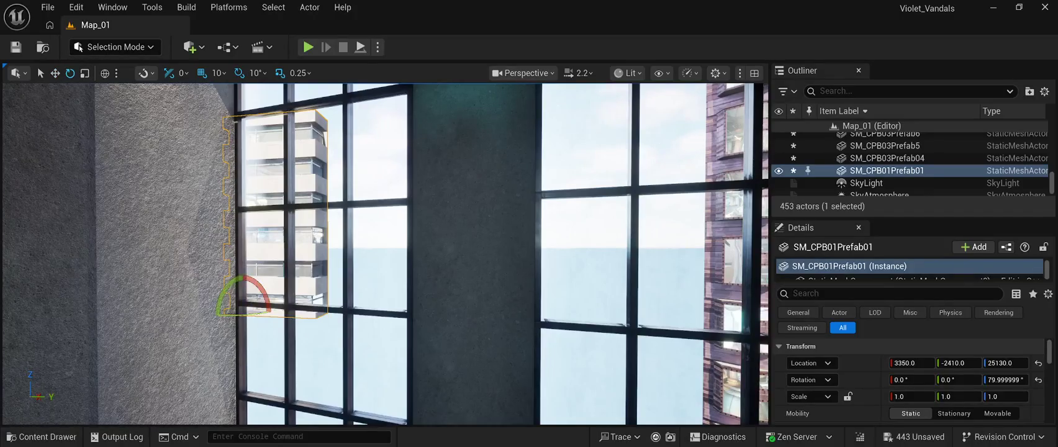
pyautogui.moveTo(267, 295)
pyautogui.mouseDown()
pyautogui.moveTo(255, 309)
pyautogui.moveTo(223, 306)
pyautogui.mouseUp()
pyautogui.press('w')
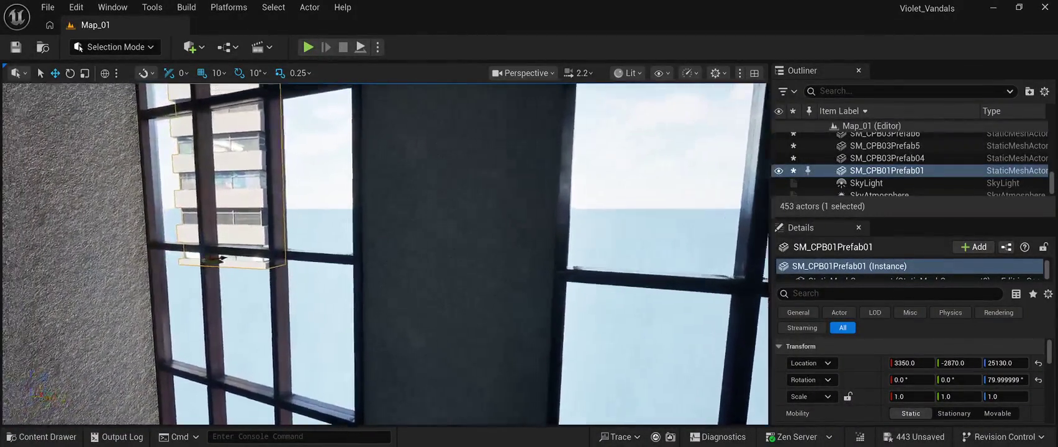
pyautogui.moveTo(215, 261)
pyautogui.mouseDown()
pyautogui.moveTo(186, 259)
pyautogui.moveTo(207, 260)
pyautogui.mouseUp()
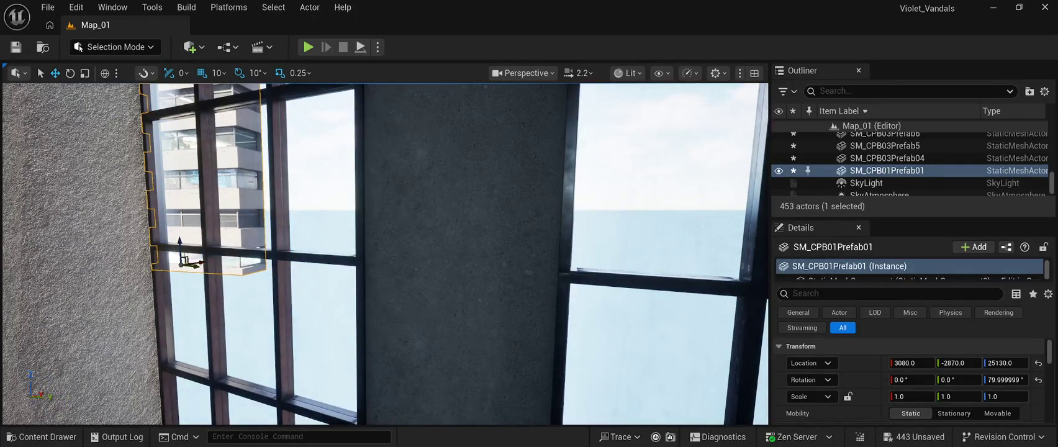
# Alt-drag three copies downward to stack them beneath the building, down to SM_CPB01Prefab4
pyautogui.moveTo(180, 249); pyautogui.dragTo(189, 404)
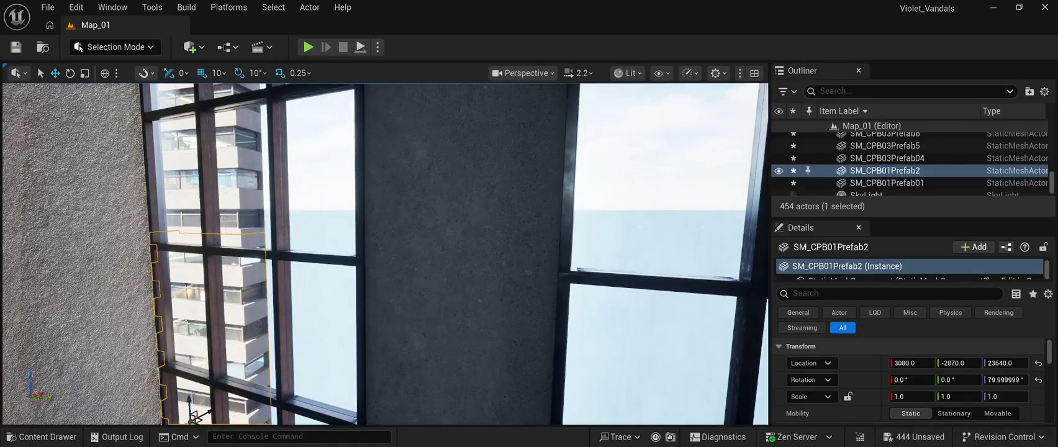
pyautogui.moveTo(226, 342); pyautogui.dragTo(232, 368)
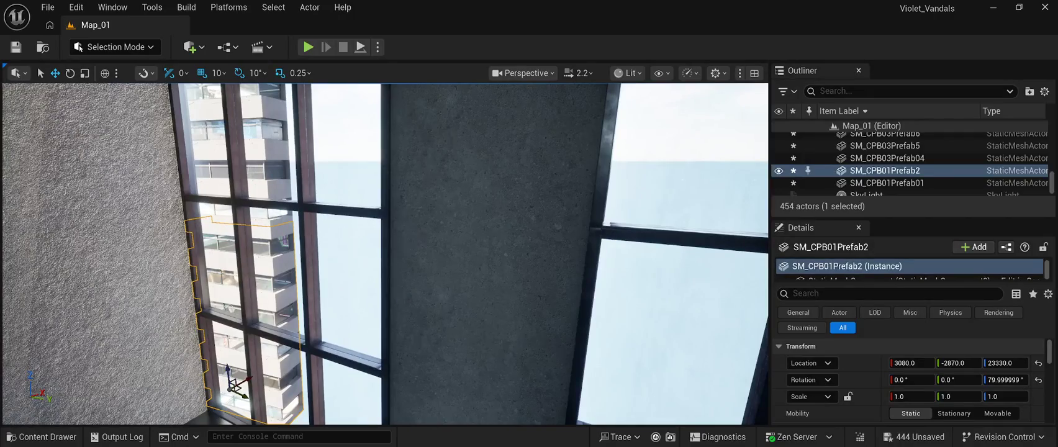
pyautogui.moveTo(232, 367); pyautogui.dragTo(231, 395)
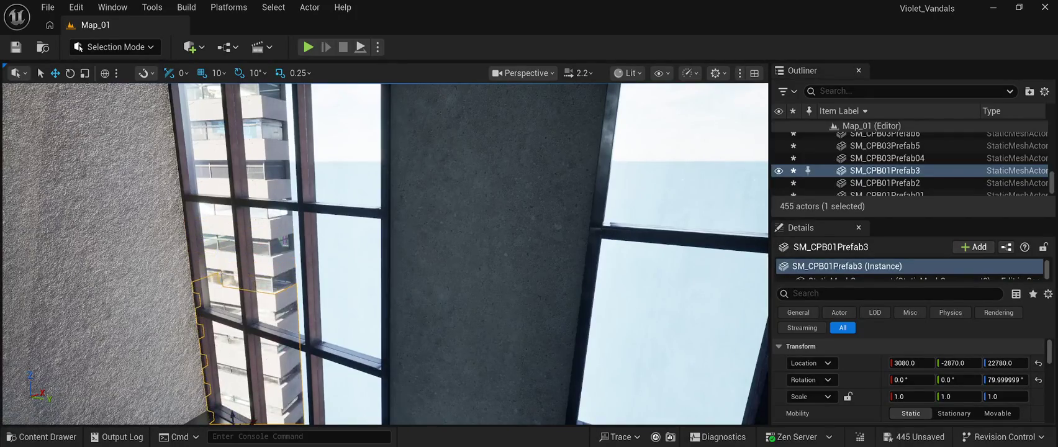
pyautogui.moveTo(253, 310); pyautogui.dragTo(271, 382)
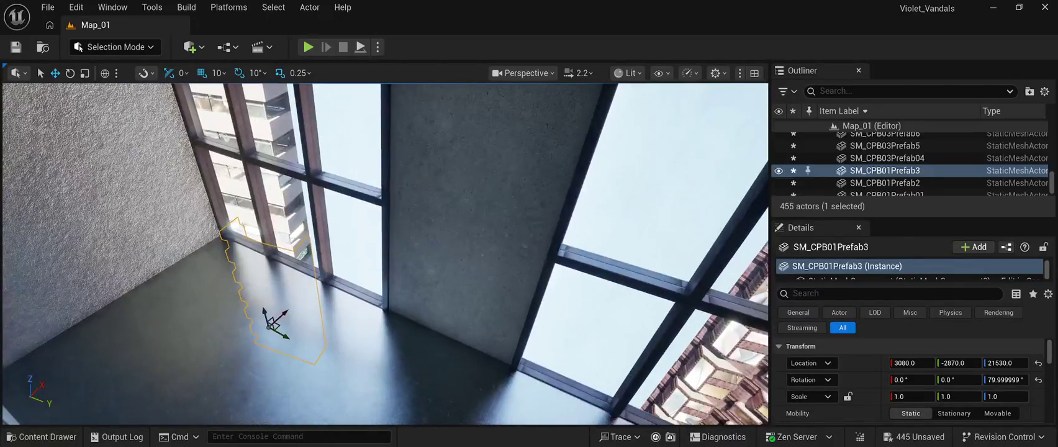
pyautogui.moveTo(271, 322); pyautogui.dragTo(287, 385)
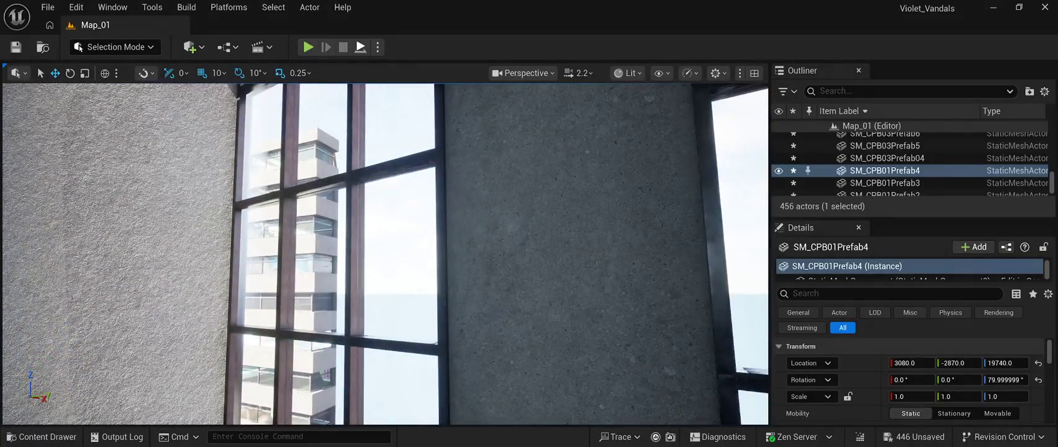
# Run a quick Alt+P play-test, then show the 112 meshes in CyberPunkMegapack/Meshes/Prefabs
pyautogui.hotkey('alt', 'p')
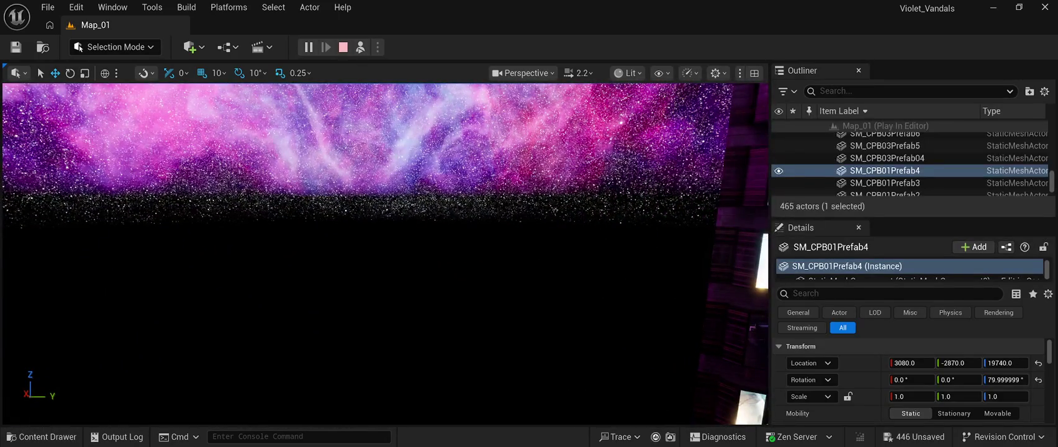
pyautogui.press('Escape')
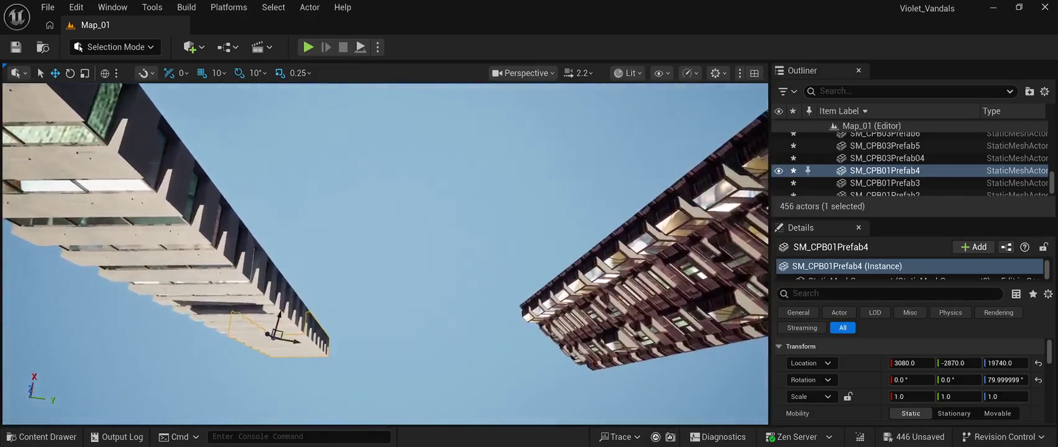
pyautogui.hotkey('ctrl', 'space')
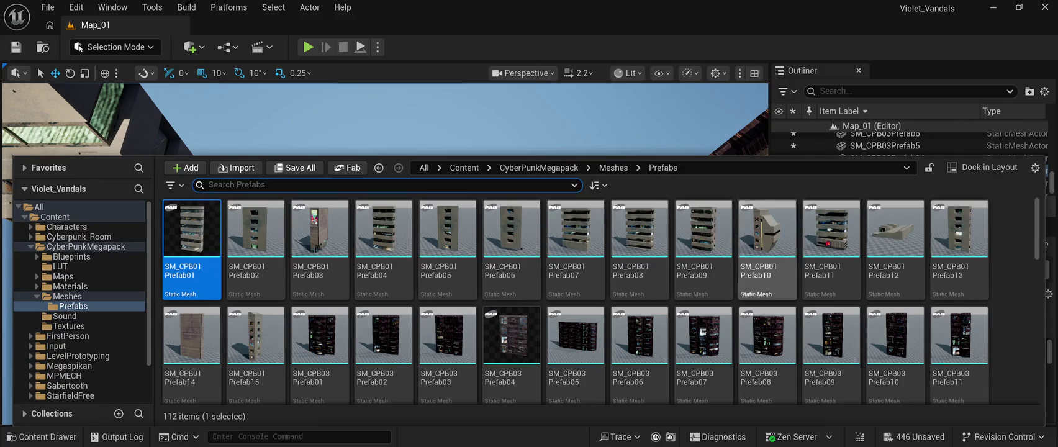
# Place SM_CPB01 Prefab09 in the scene and move it along X beside the other tower
pyautogui.click(702, 248)
pyautogui.click(385, 118)
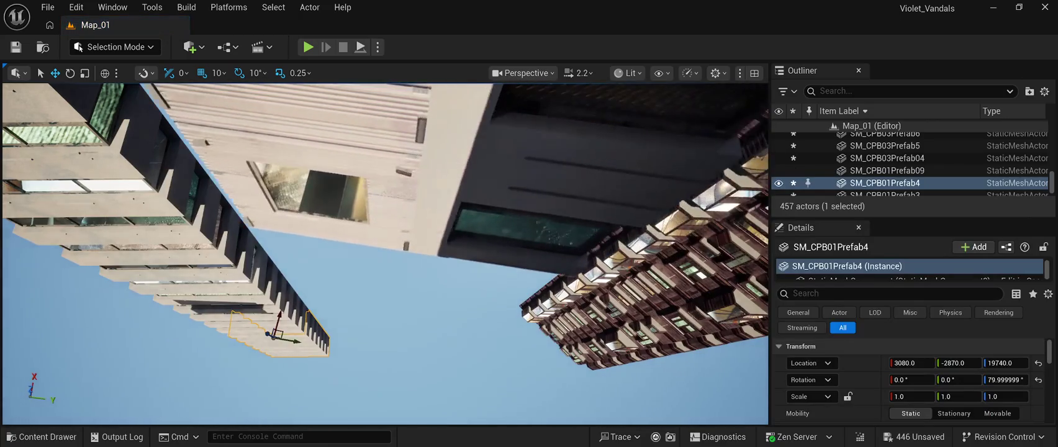
pyautogui.doubleClick(887, 170)
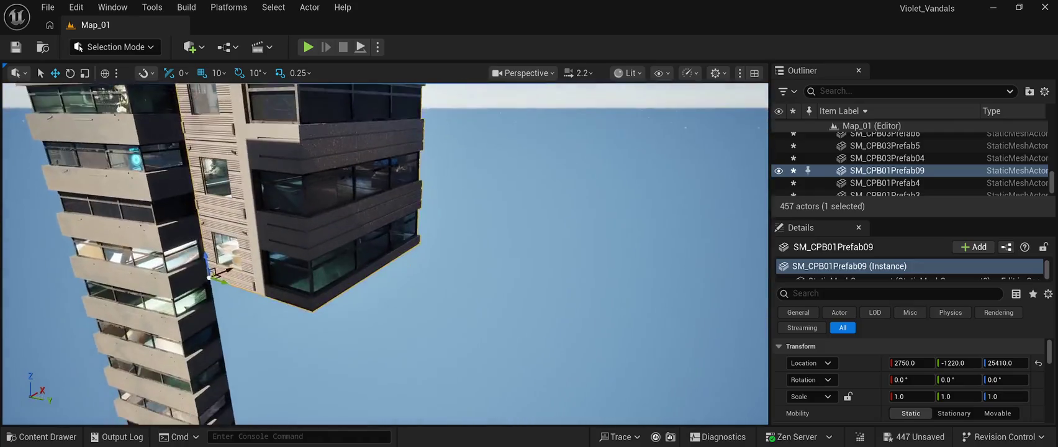
pyautogui.moveTo(273, 307)
pyautogui.mouseDown()
pyautogui.moveTo(382, 270)
pyautogui.moveTo(426, 297)
pyautogui.mouseUp()
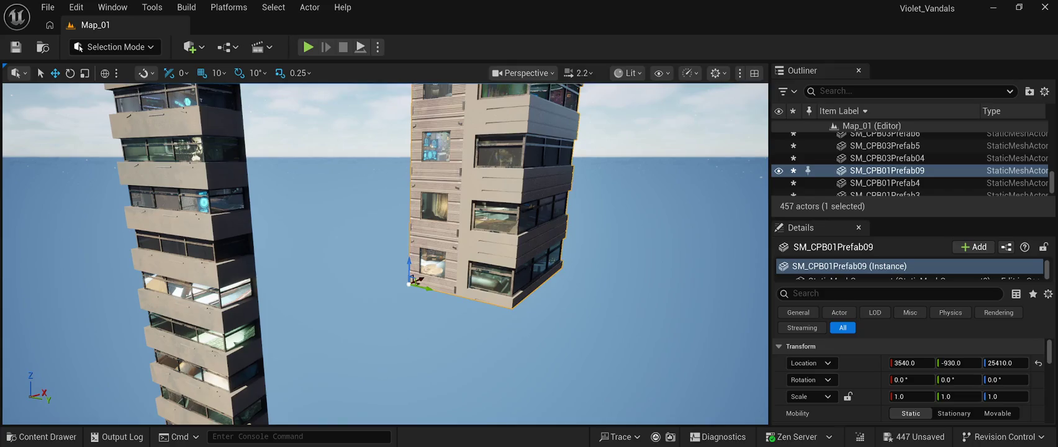
# Turn the Prefab09 piece 40° about the vertical axis and raise it higher
pyautogui.press('e')
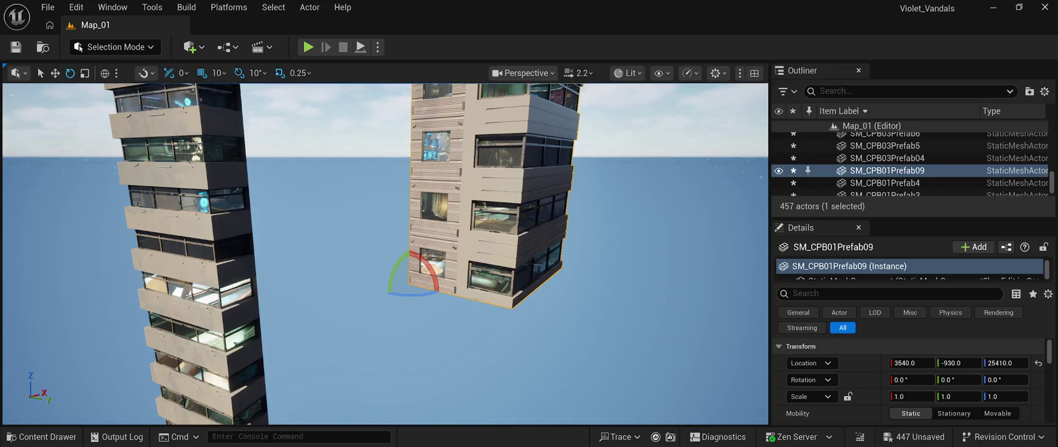
pyautogui.moveTo(419, 290)
pyautogui.mouseDown()
pyautogui.moveTo(438, 281)
pyautogui.moveTo(406, 234)
pyautogui.mouseUp()
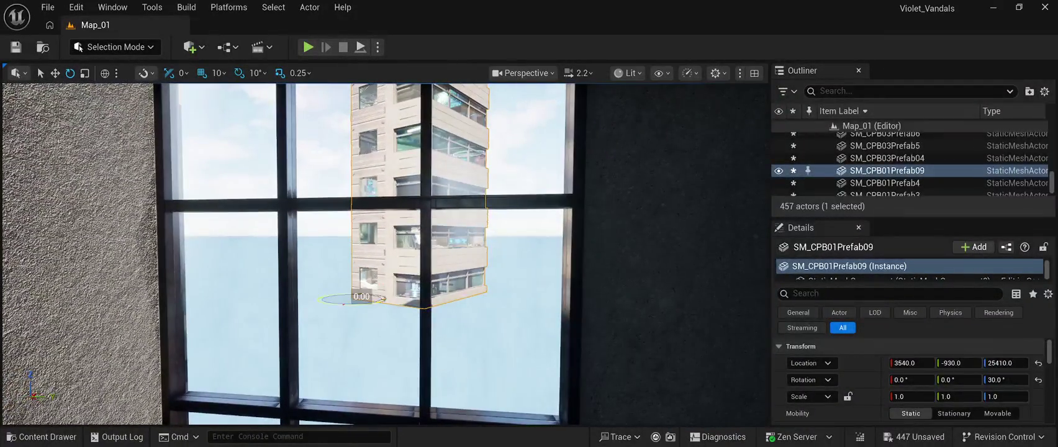
pyautogui.moveTo(376, 279); pyautogui.dragTo(382, 292)
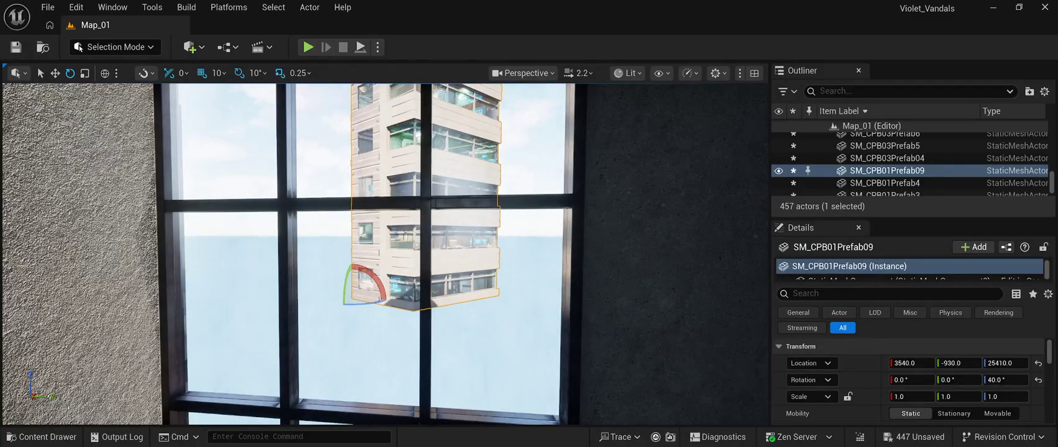
pyautogui.moveTo(382, 292)
pyautogui.mouseDown()
pyautogui.moveTo(366, 261)
pyautogui.moveTo(367, 279)
pyautogui.mouseUp()
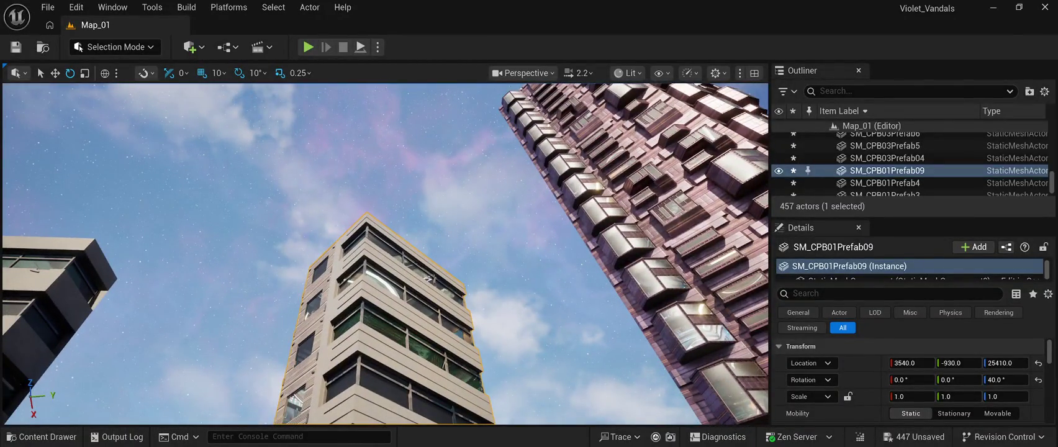
pyautogui.moveTo(428, 279); pyautogui.dragTo(743, 193)
pyautogui.moveTo(260, 339); pyautogui.dragTo(259, 115)
pyautogui.moveTo(373, 249)
pyautogui.mouseDown()
pyautogui.moveTo(422, 304)
pyautogui.moveTo(364, 261)
pyautogui.mouseUp()
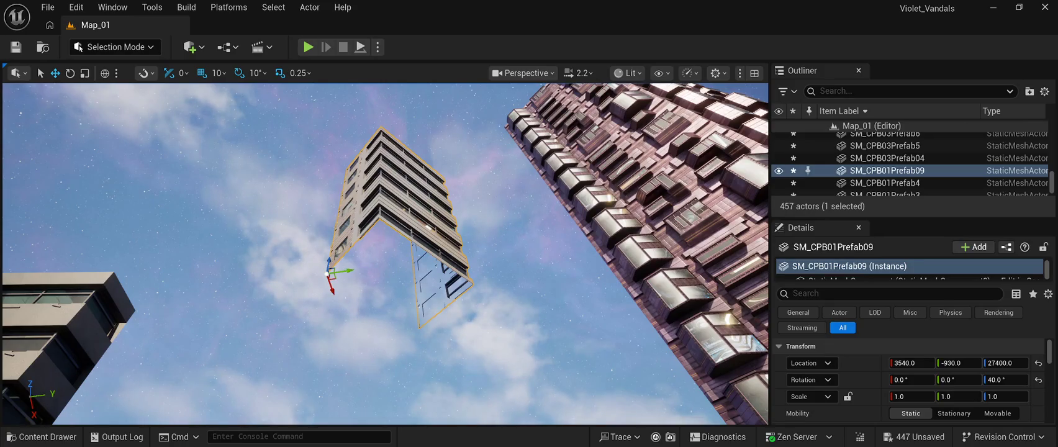
# Alt-drag a copy of the piece downward and nudge it to sit flush beneath
pyautogui.moveTo(329, 272); pyautogui.dragTo(305, 348)
pyautogui.moveTo(373, 249); pyautogui.dragTo(398, 224)
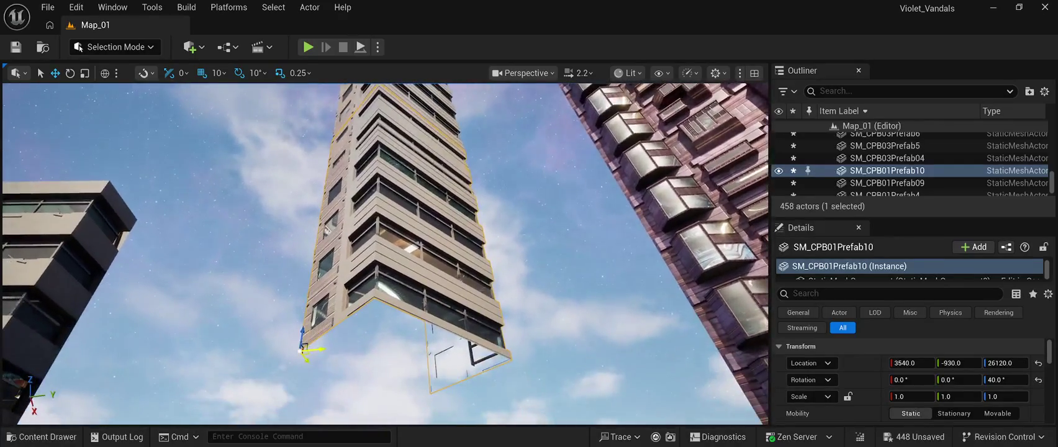
pyautogui.moveTo(305, 348)
pyautogui.mouseDown()
pyautogui.moveTo(300, 320)
pyautogui.moveTo(303, 422)
pyautogui.mouseUp()
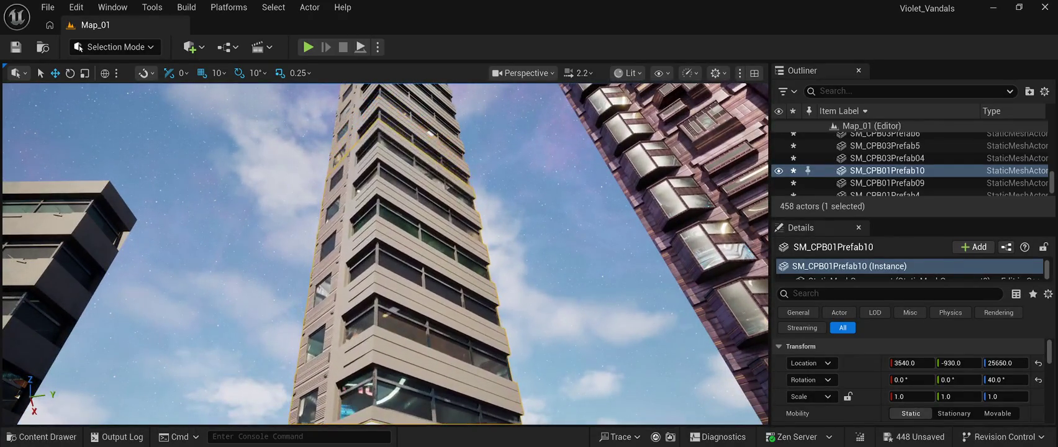
pyautogui.moveTo(385, 249); pyautogui.dragTo(385, 186)
pyautogui.moveTo(297, 345); pyautogui.dragTo(291, 363)
pyautogui.moveTo(385, 248); pyautogui.dragTo(385, 186)
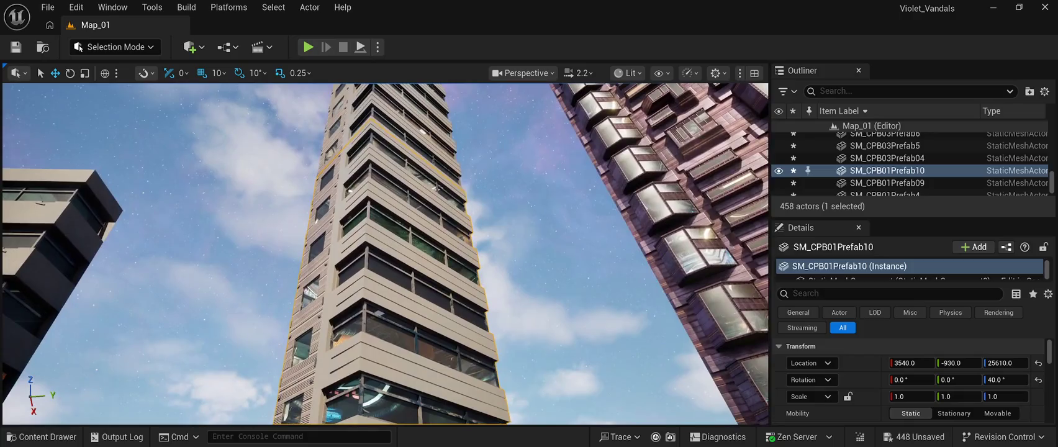
pyautogui.click(902, 189)
pyautogui.moveTo(385, 249); pyautogui.dragTo(385, 187)
pyautogui.click(472, 186)
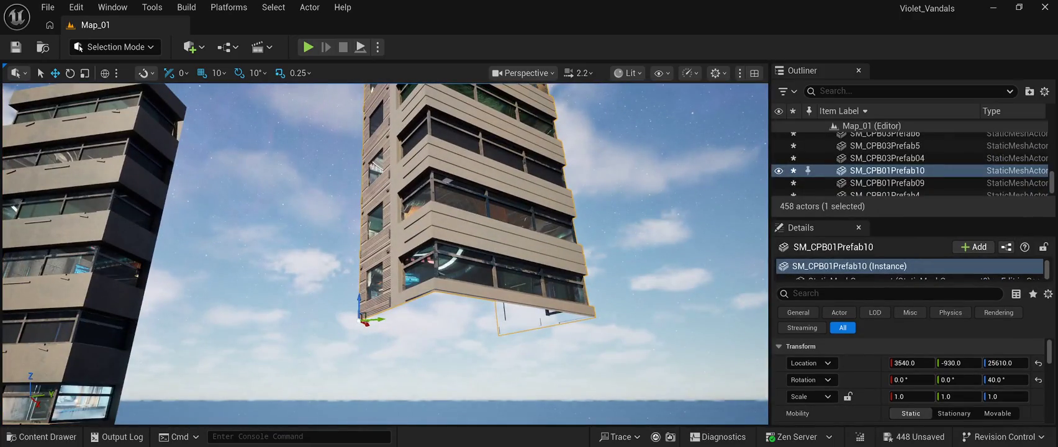
# Stack more copies below, aligning each with the piece above, then start a play-test
pyautogui.moveTo(359, 308)
pyautogui.mouseDown()
pyautogui.moveTo(367, 348)
pyautogui.moveTo(372, 317)
pyautogui.moveTo(371, 422)
pyautogui.mouseUp()
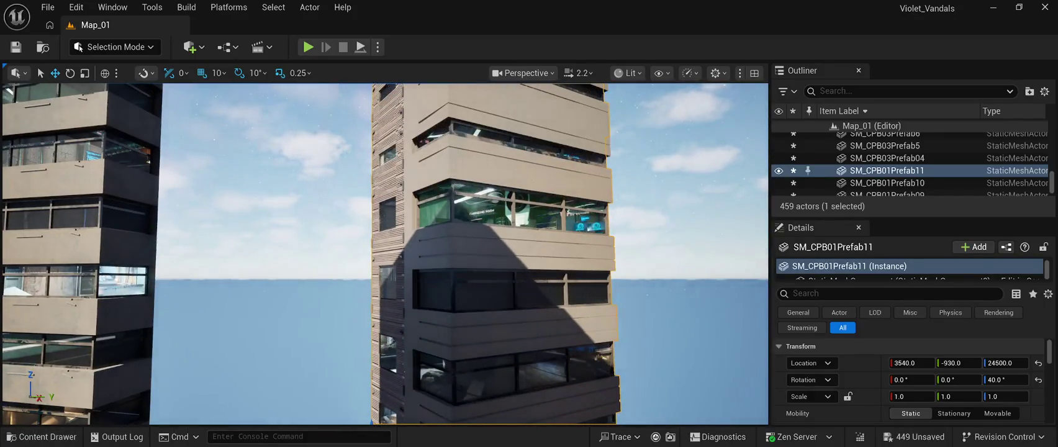
pyautogui.moveTo(372, 373); pyautogui.dragTo(371, 398)
pyautogui.moveTo(365, 304); pyautogui.dragTo(367, 339)
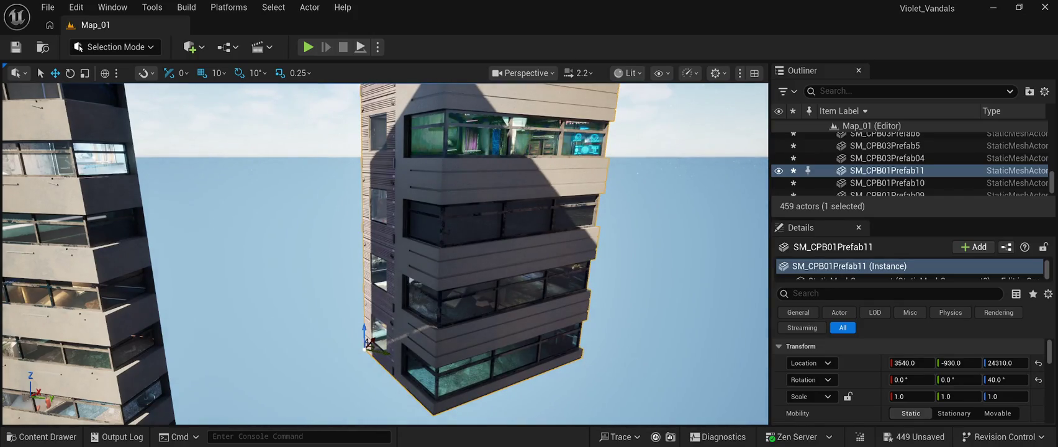
pyautogui.moveTo(366, 342)
pyautogui.mouseDown()
pyautogui.moveTo(366, 404)
pyautogui.moveTo(361, 413)
pyautogui.moveTo(349, 394)
pyautogui.moveTo(343, 416)
pyautogui.moveTo(346, 397)
pyautogui.moveTo(367, 390)
pyautogui.moveTo(382, 342)
pyautogui.mouseUp()
pyautogui.hotkey('ctrl', 'z')
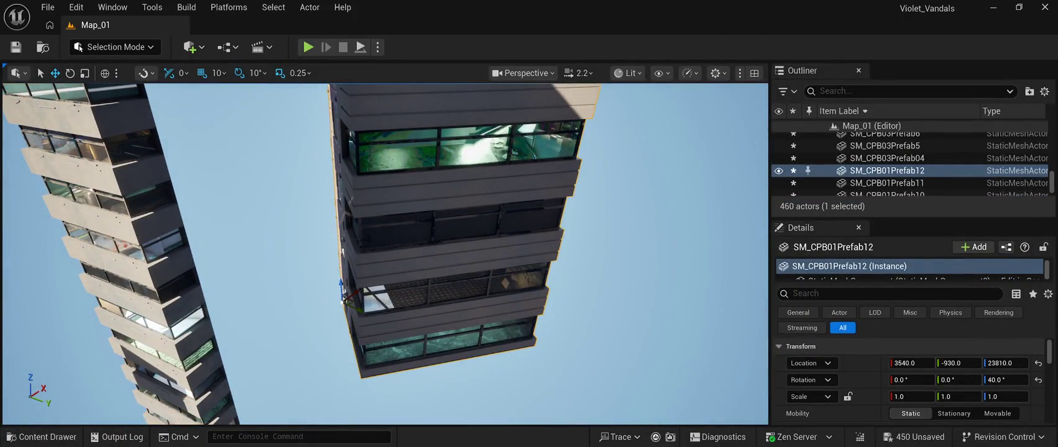
pyautogui.moveTo(344, 295)
pyautogui.mouseDown()
pyautogui.moveTo(349, 413)
pyautogui.moveTo(363, 314)
pyautogui.moveTo(365, 357)
pyautogui.moveTo(414, 345)
pyautogui.mouseUp()
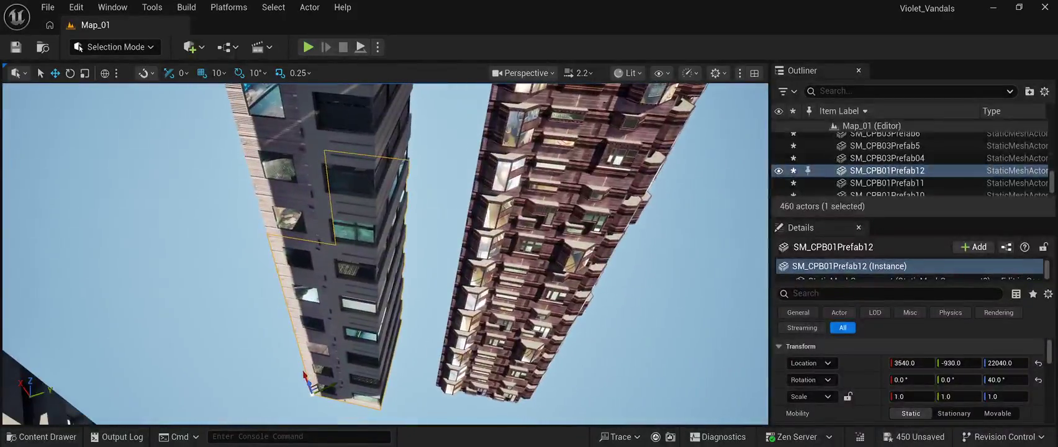
pyautogui.moveTo(312, 387); pyautogui.dragTo(314, 391)
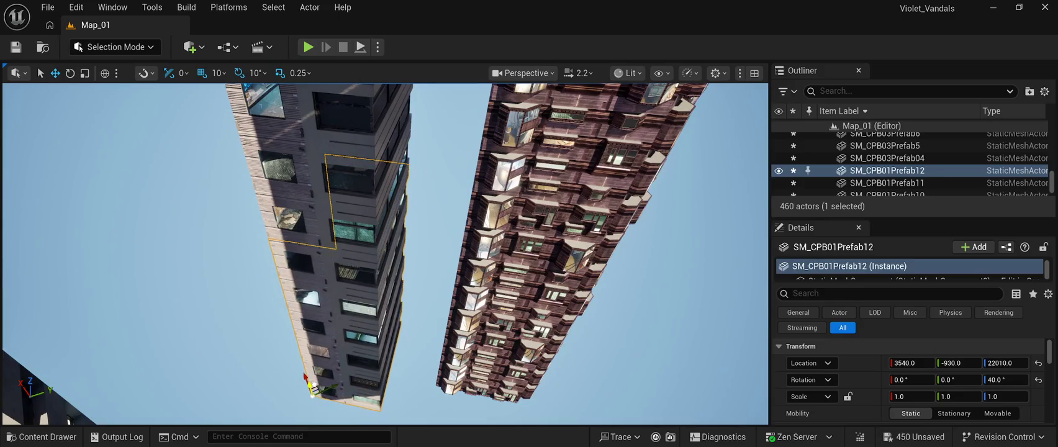
pyautogui.moveTo(385, 249); pyautogui.dragTo(396, 323)
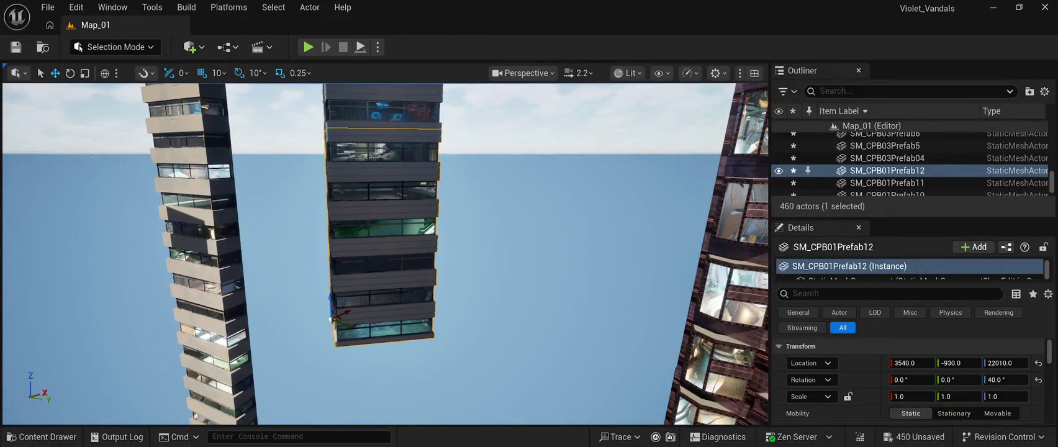
pyautogui.moveTo(332, 318)
pyautogui.mouseDown()
pyautogui.moveTo(333, 415)
pyautogui.moveTo(326, 379)
pyautogui.moveTo(327, 393)
pyautogui.mouseUp()
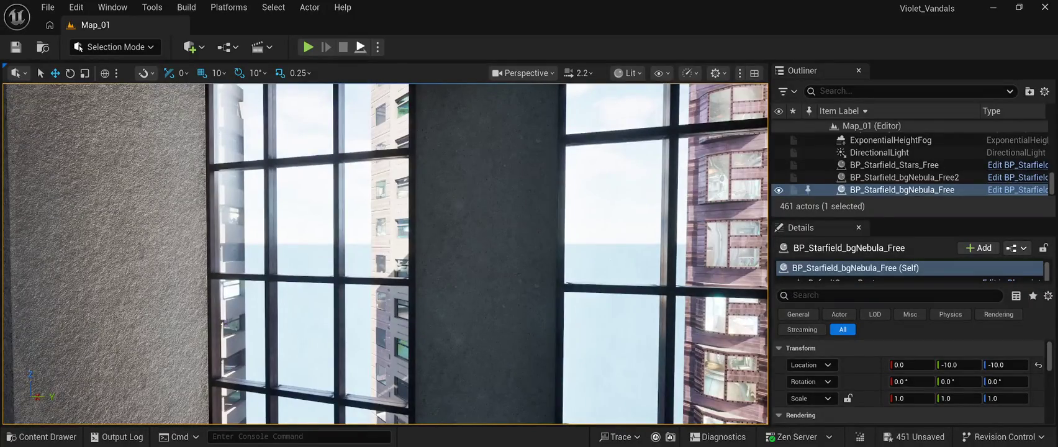
pyautogui.hotkey('alt', 'p')
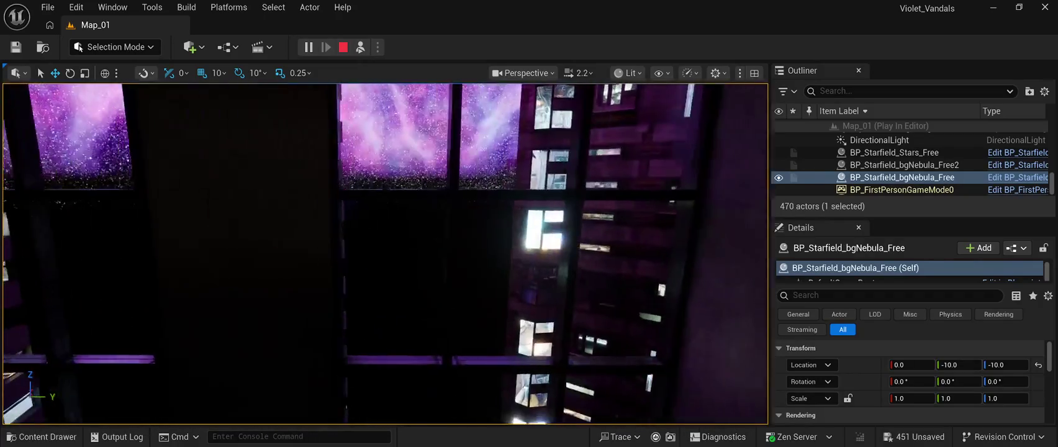
# Stop the preview and select the five tower pieces SM_CPB01Prefab09 through Prefab13
pyautogui.press('Escape')
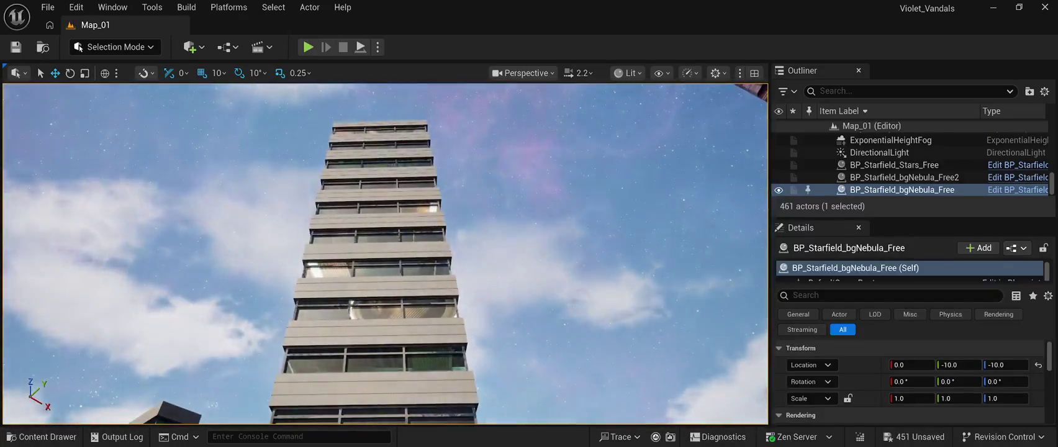
pyautogui.click(378, 277)
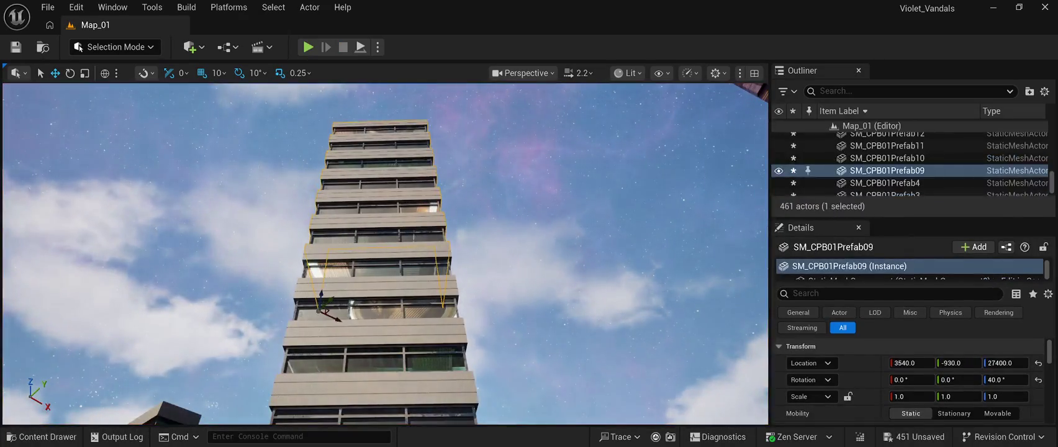
pyautogui.keyDown('ctrl'); pyautogui.click(888, 158); pyautogui.keyUp('ctrl')
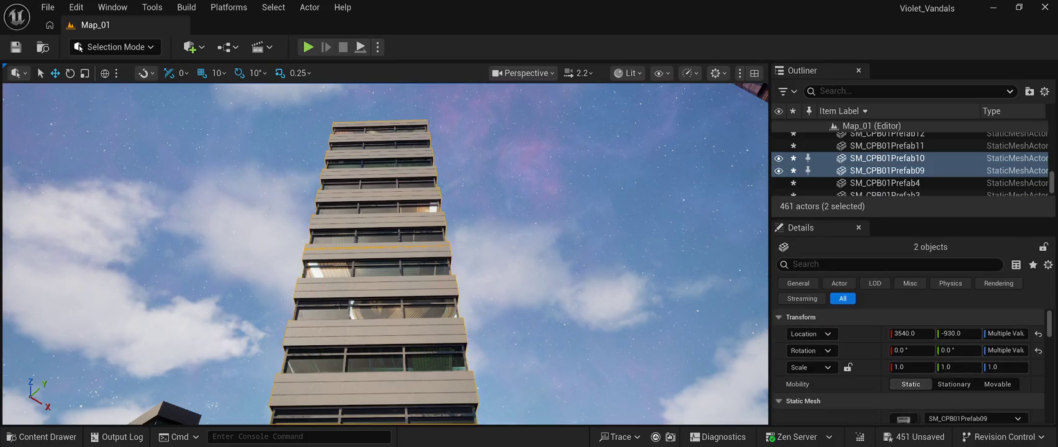
pyautogui.press('f')
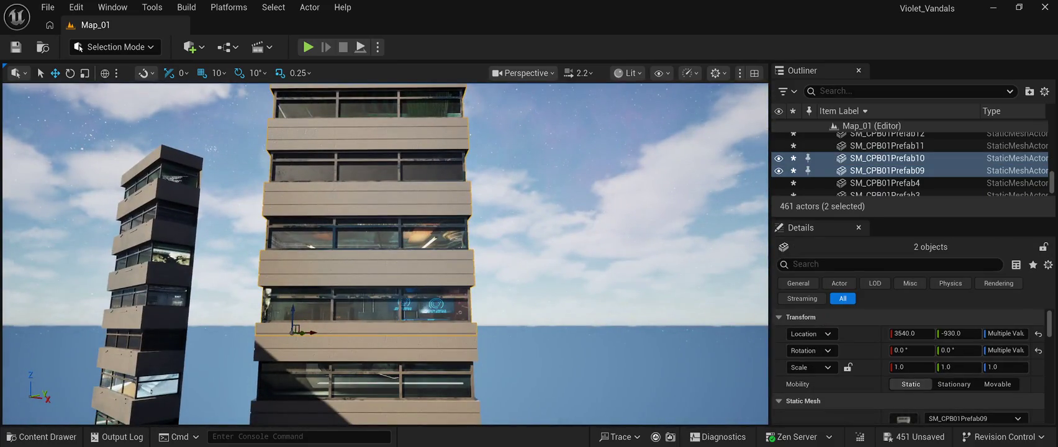
pyautogui.keyDown('ctrl'); pyautogui.click(887, 145); pyautogui.keyUp('ctrl')
pyautogui.press('f')
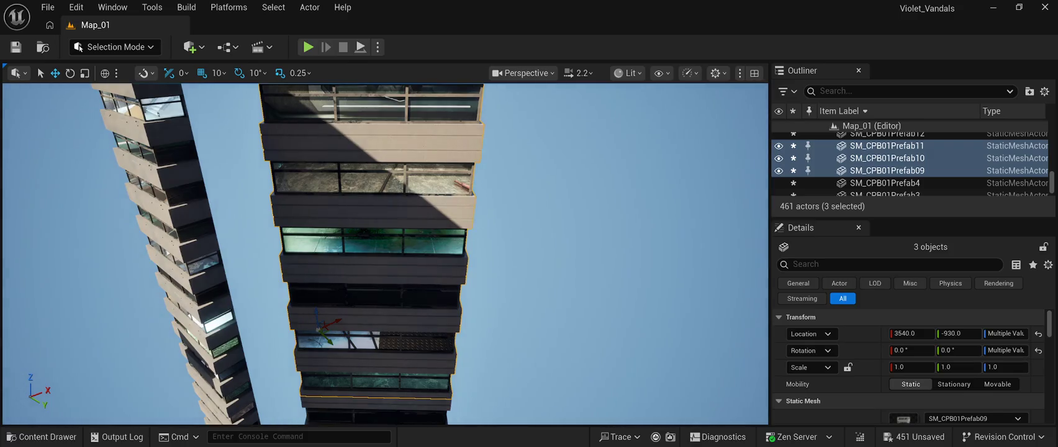
pyautogui.scroll(1, 888, 162)
pyautogui.keyDown('ctrl'); pyautogui.click(888, 170); pyautogui.keyUp('ctrl')
pyautogui.press('f')
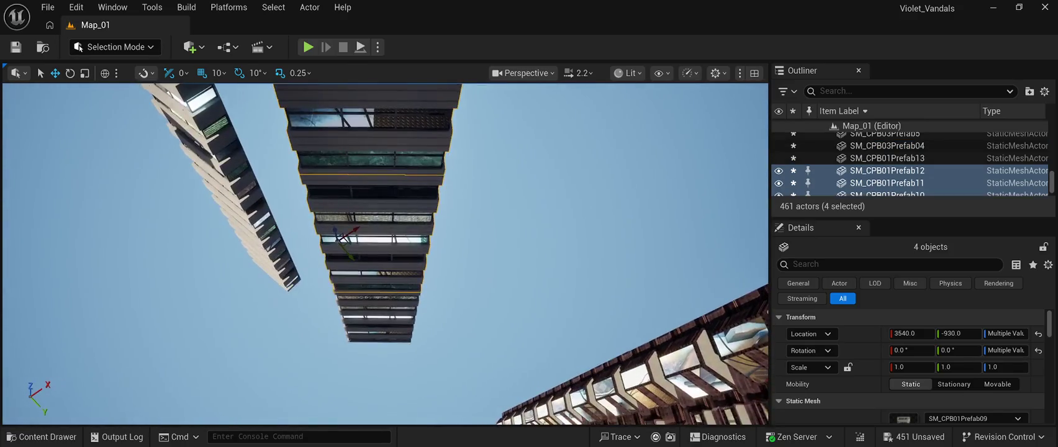
pyautogui.keyDown('ctrl'); pyautogui.click(887, 158); pyautogui.keyUp('ctrl')
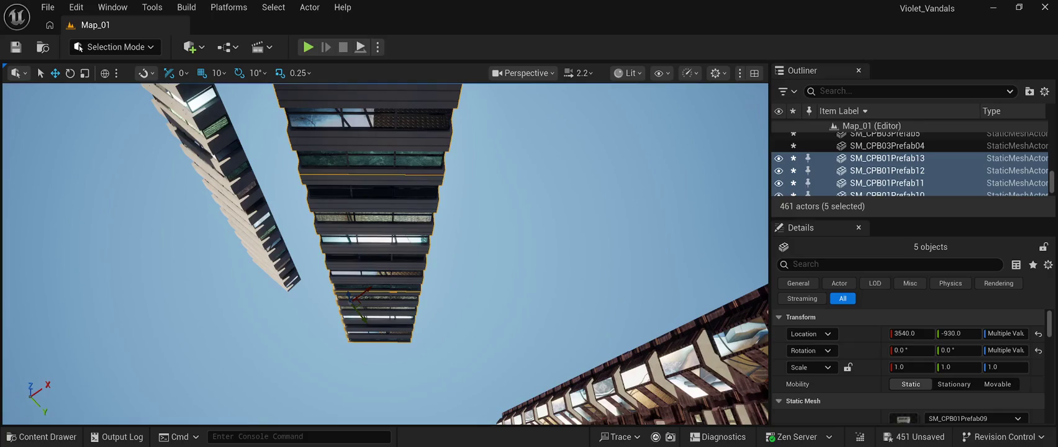
# Alt-drag a copy of the tower sideways, rotate it 30° more to 80°, and shift it along X and Y
pyautogui.moveTo(369, 291); pyautogui.dragTo(460, 218)
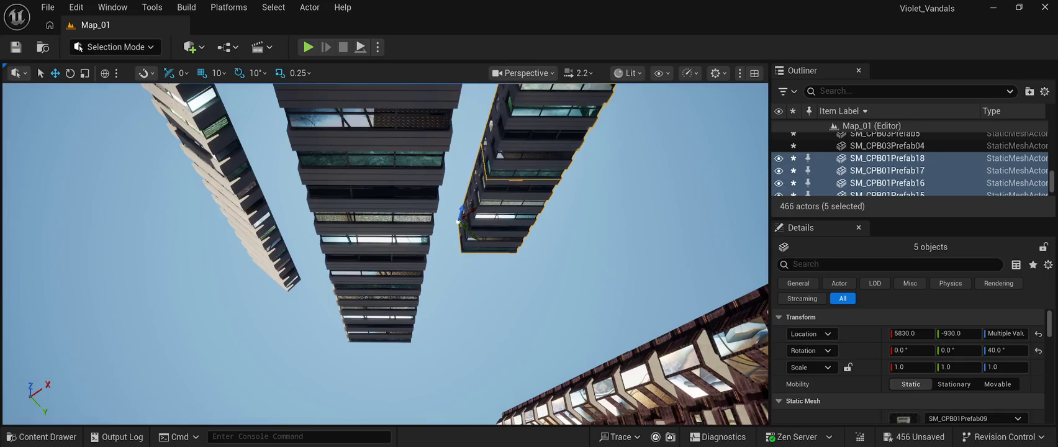
pyautogui.press('e')
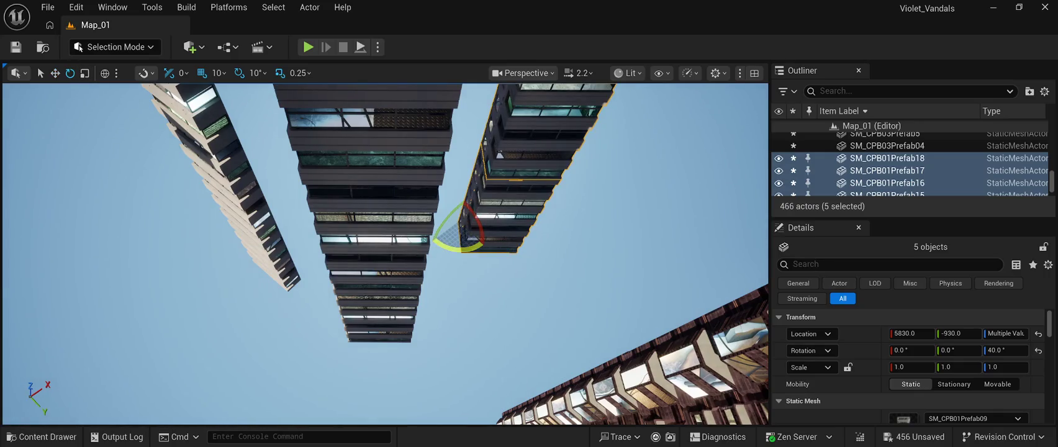
pyautogui.moveTo(472, 229); pyautogui.dragTo(489, 206)
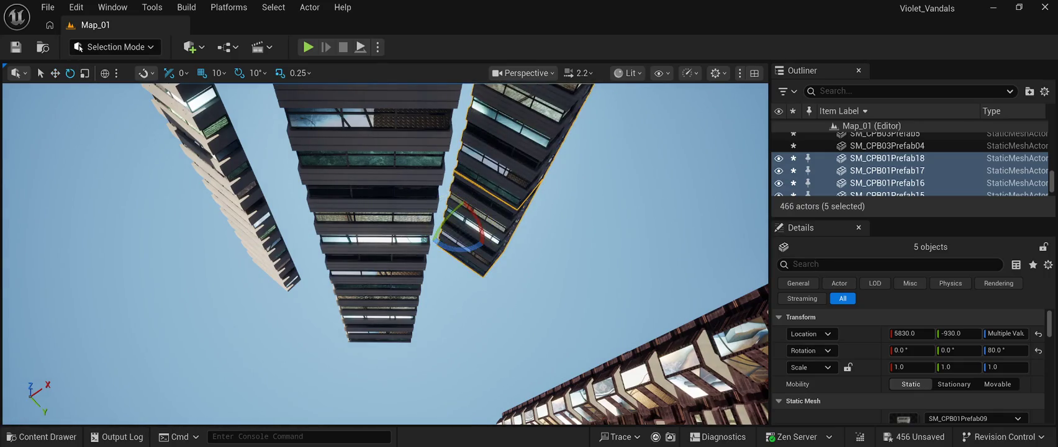
pyautogui.press('w')
pyautogui.moveTo(470, 213)
pyautogui.mouseDown()
pyautogui.moveTo(491, 204)
pyautogui.moveTo(502, 233)
pyautogui.moveTo(535, 258)
pyautogui.mouseUp()
pyautogui.press('f')
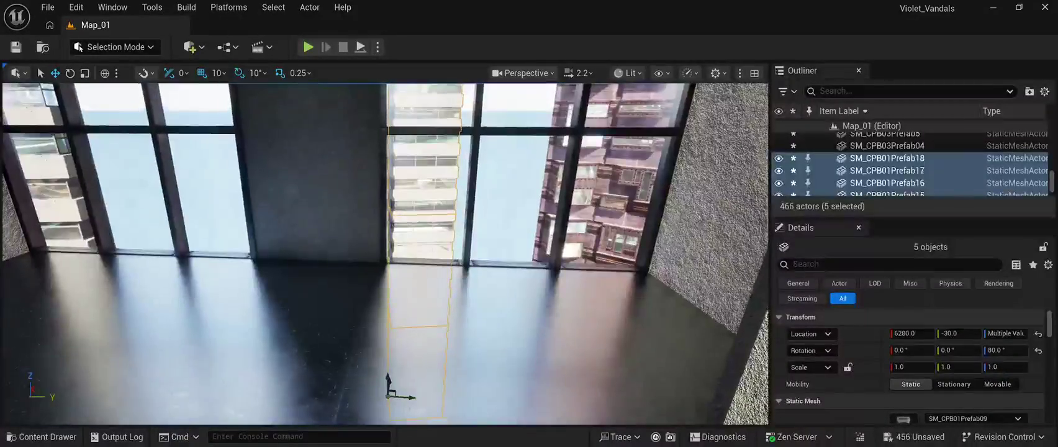
pyautogui.moveTo(410, 397); pyautogui.dragTo(448, 400)
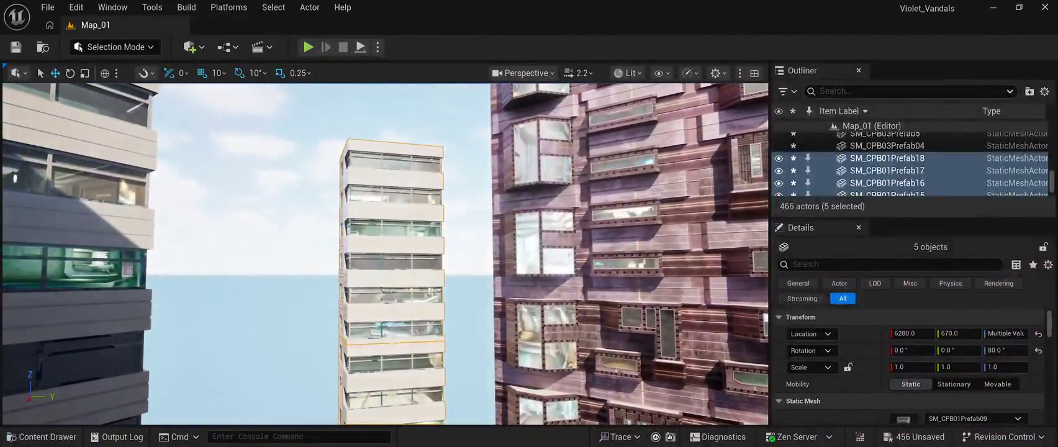
pyautogui.click(392, 329)
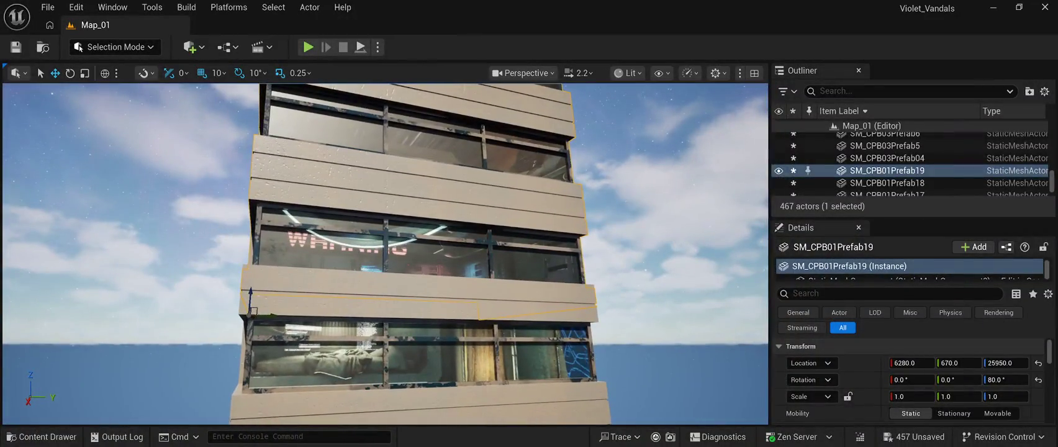
pyautogui.doubleClick(902, 189)
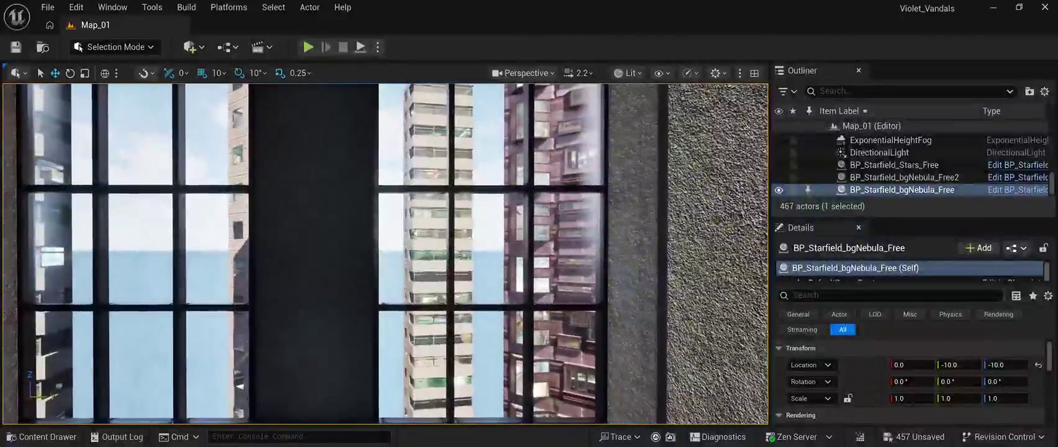
pyautogui.hotkey('alt', 'p')
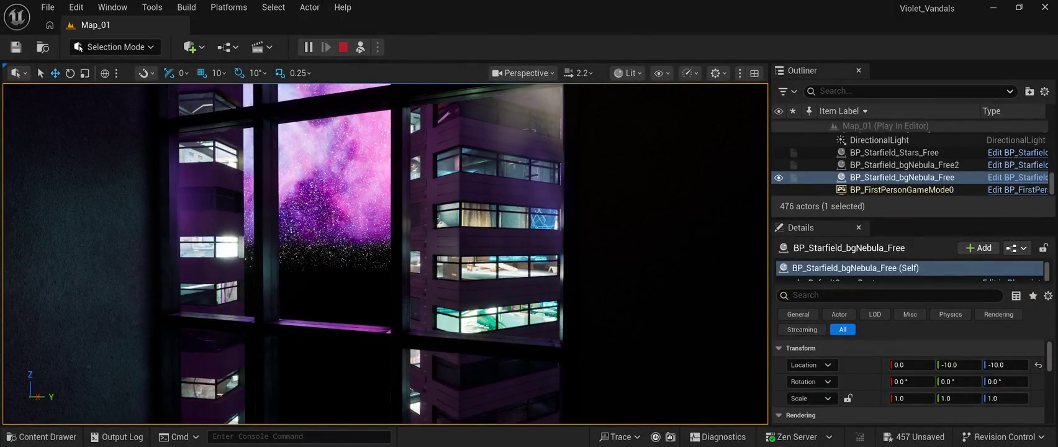
pyautogui.press('Escape')
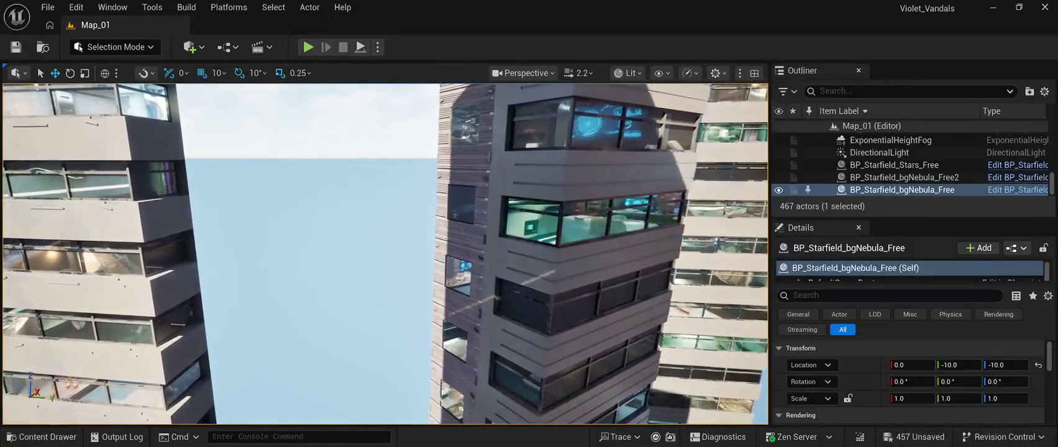
# Add the SM_CPB01Prefab20 tower block from the prefab browser and frame it
pyautogui.hotkey('ctrl', 'space')
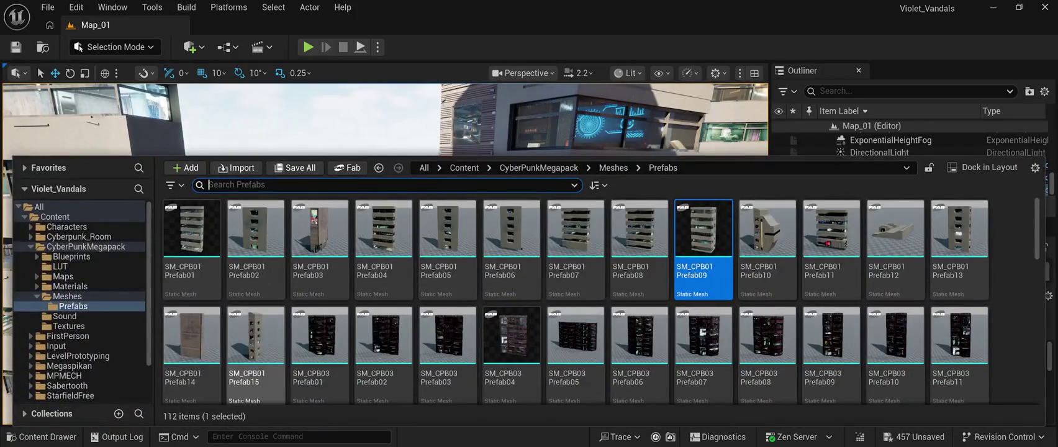
pyautogui.scroll(-4, 704, 332)
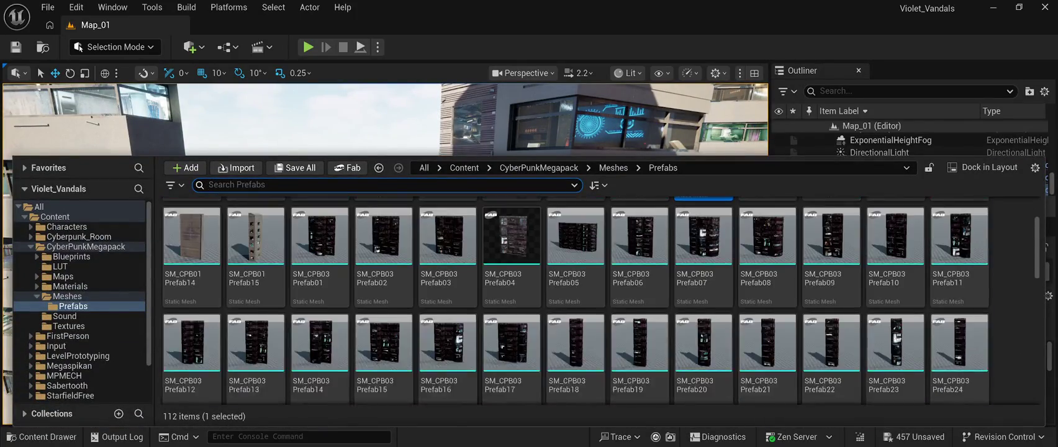
pyautogui.scroll(3, 704, 311)
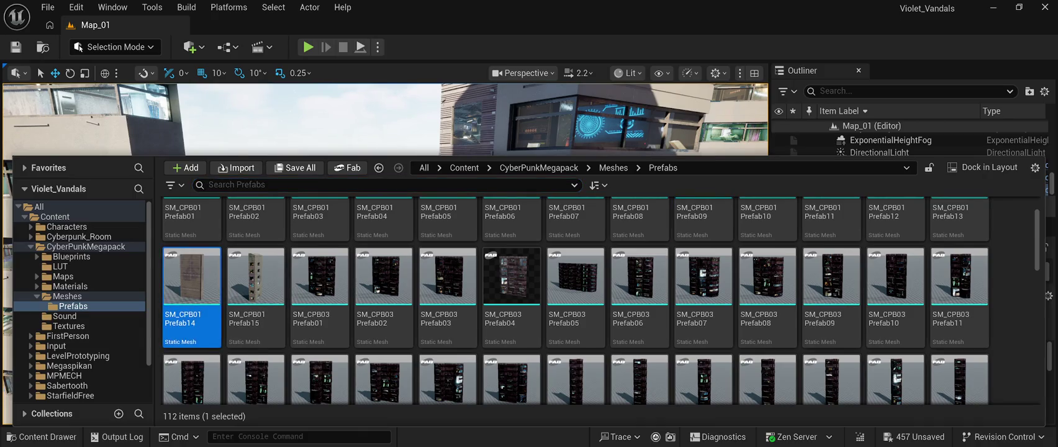
pyautogui.hotkey('ctrl', 'space')
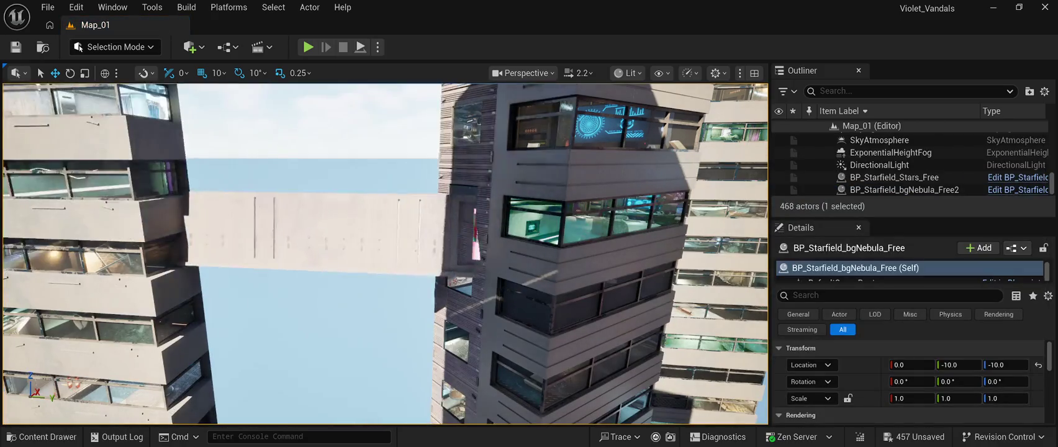
pyautogui.click(311, 136)
pyautogui.press('f')
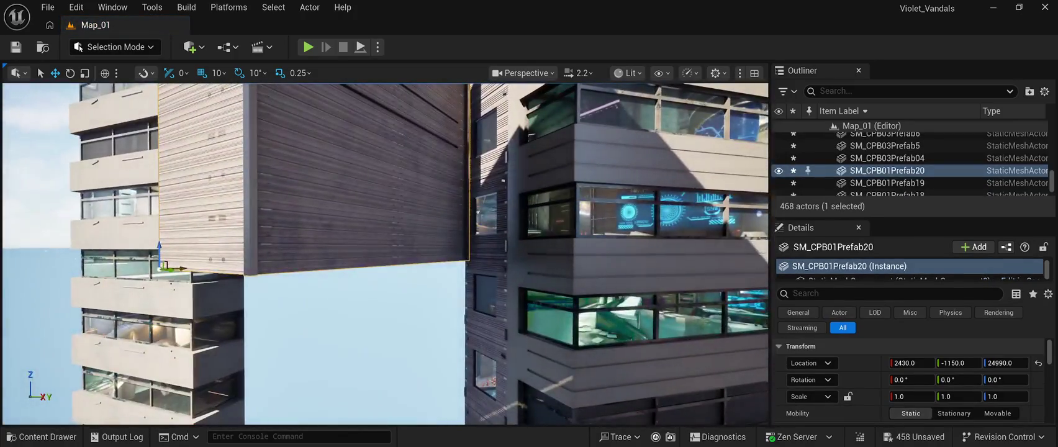
# Shift the block along X to 3350 and turn it to -20° about Z
pyautogui.moveTo(177, 268)
pyautogui.mouseDown()
pyautogui.moveTo(295, 264)
pyautogui.moveTo(256, 263)
pyautogui.moveTo(320, 240)
pyautogui.moveTo(309, 261)
pyautogui.moveTo(265, 261)
pyautogui.mouseUp()
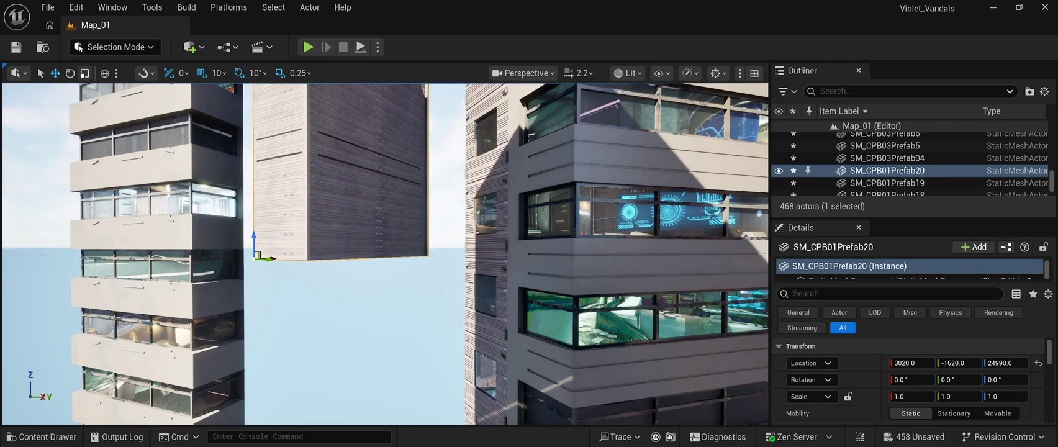
pyautogui.press('e')
pyautogui.moveTo(243, 260); pyautogui.dragTo(284, 260)
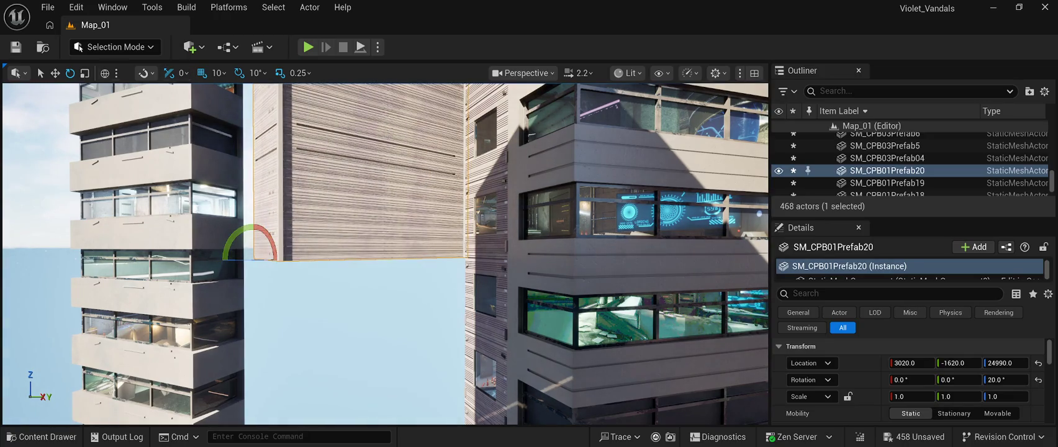
pyautogui.moveTo(385, 248)
pyautogui.mouseDown()
pyautogui.moveTo(372, 205)
pyautogui.moveTo(372, 236)
pyautogui.mouseUp()
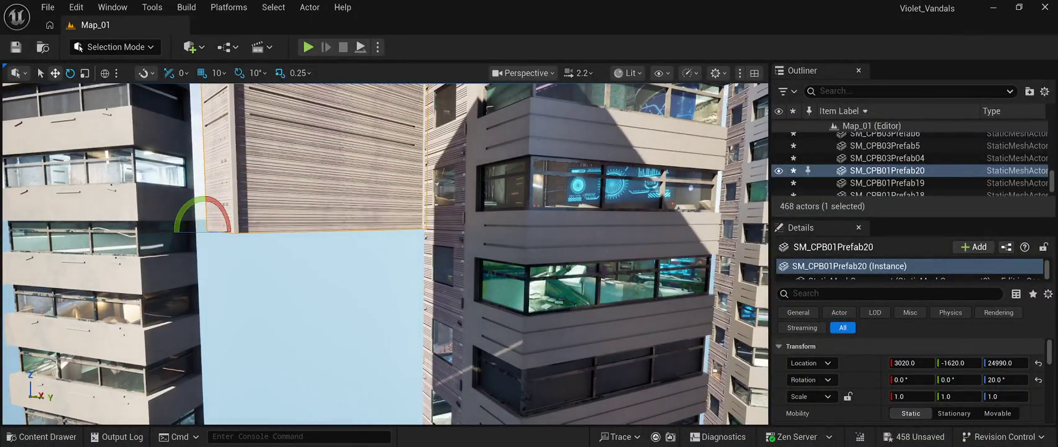
pyautogui.press('w')
pyautogui.moveTo(221, 231)
pyautogui.mouseDown()
pyautogui.moveTo(292, 231)
pyautogui.moveTo(274, 231)
pyautogui.mouseUp()
pyautogui.press('e')
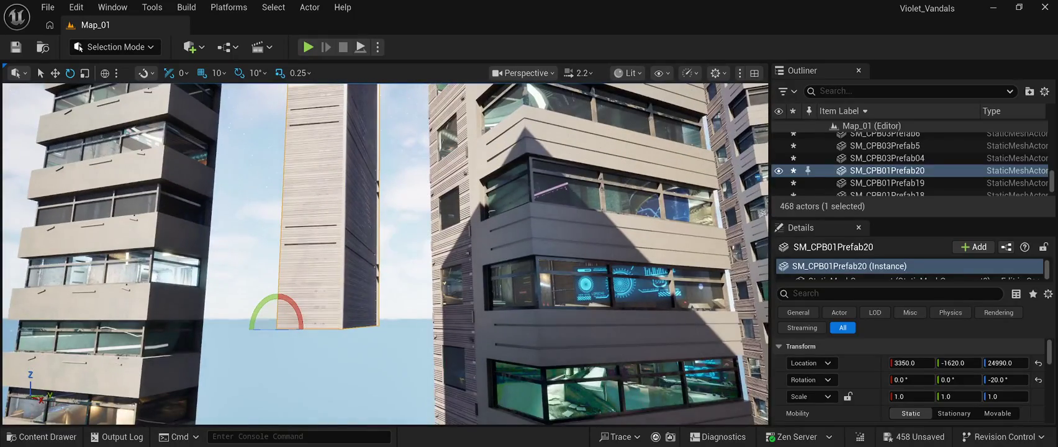
# Play-test the level to check the new block between the buildings
pyautogui.hotkey('alt', 'p')
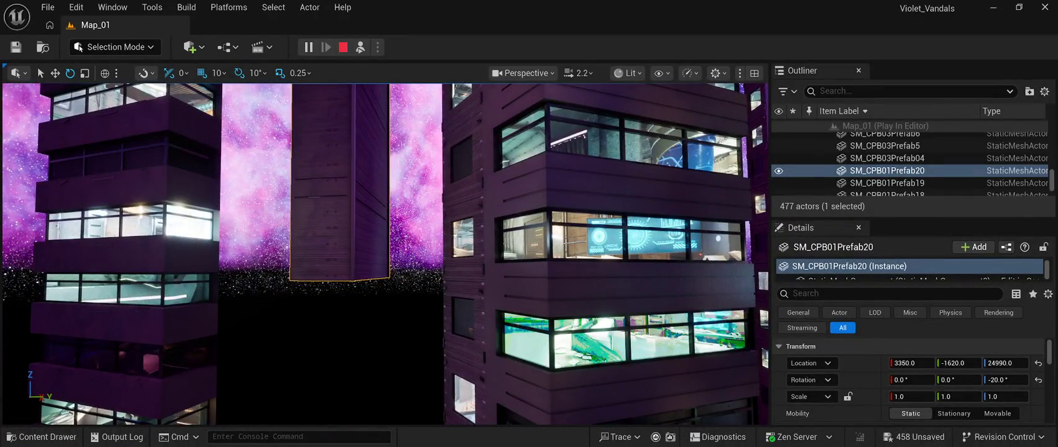
pyautogui.press('w')
pyautogui.press('w')
pyautogui.press('Escape')
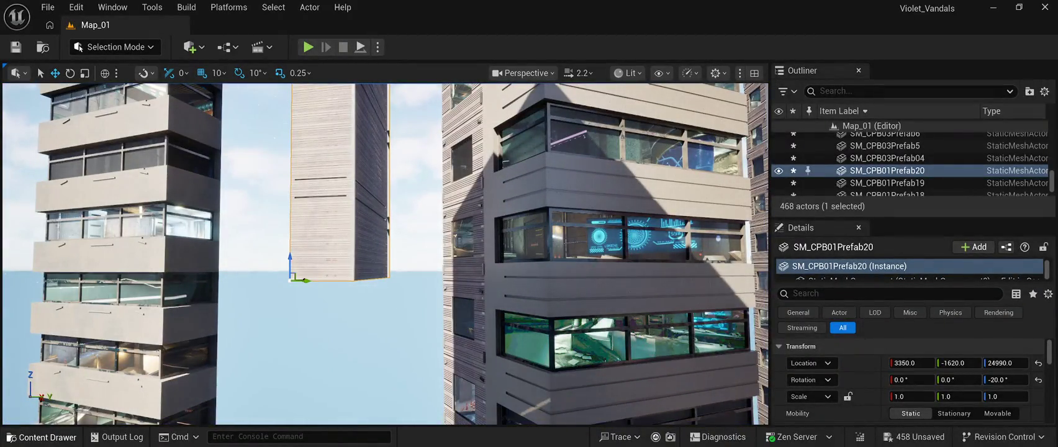
# Alt-drag a copy of SM_CPB01Prefab20 down to Z 23770, undoing one overshoot
pyautogui.click(42, 437)
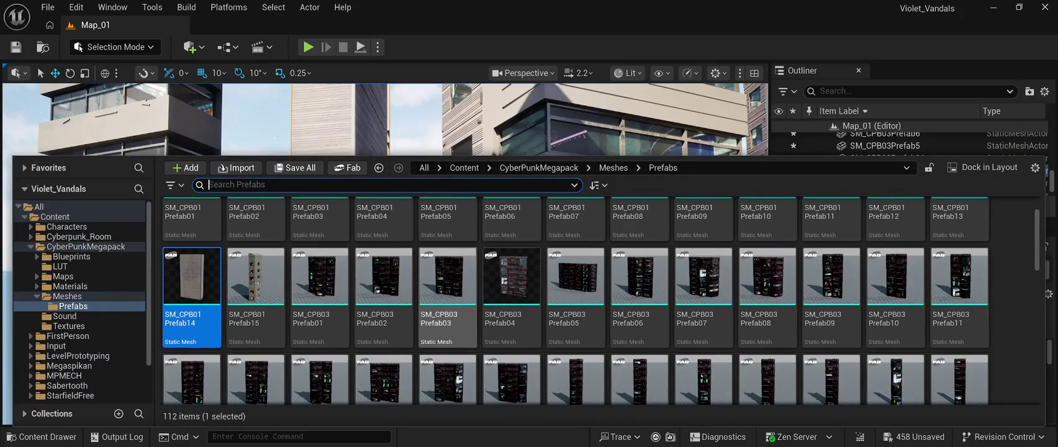
pyautogui.scroll(1, 509, 348)
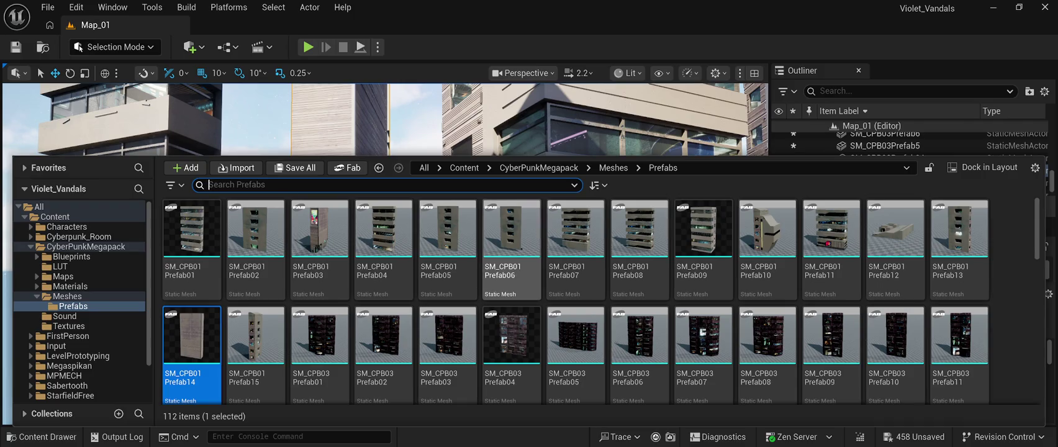
pyautogui.click(261, 124)
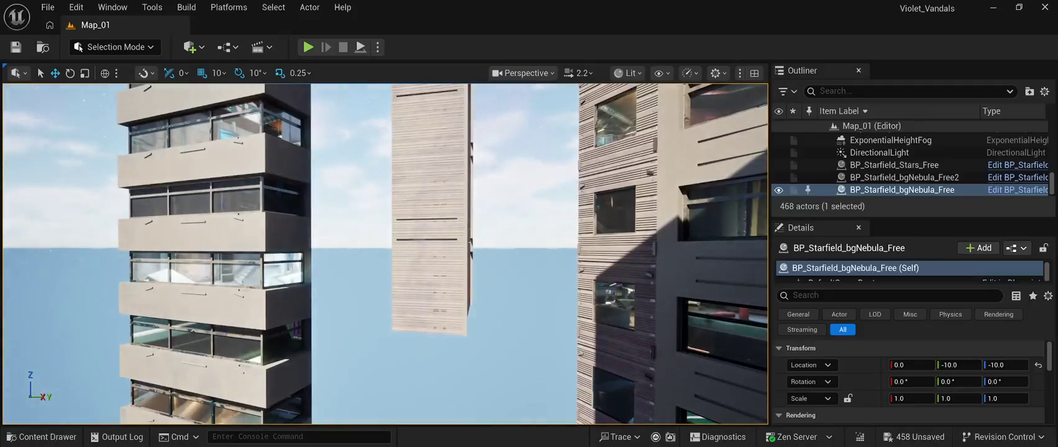
pyautogui.click(399, 327)
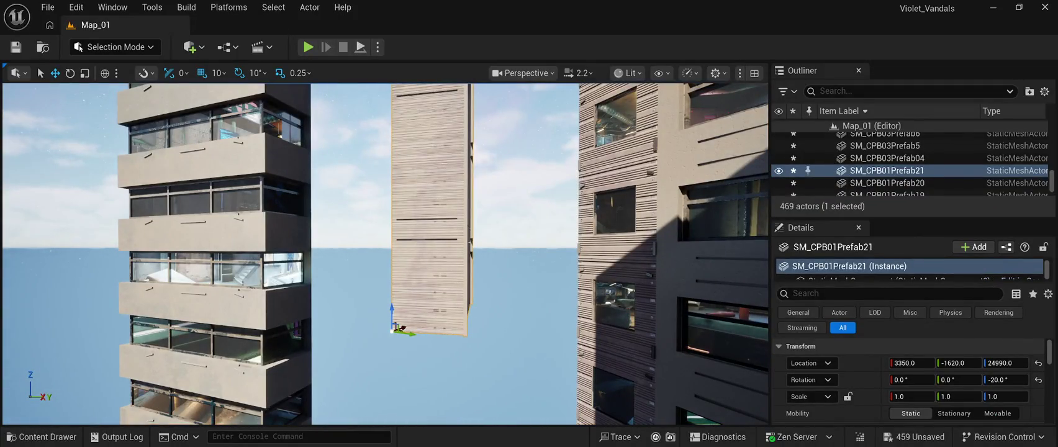
pyautogui.moveTo(400, 328); pyautogui.dragTo(400, 422)
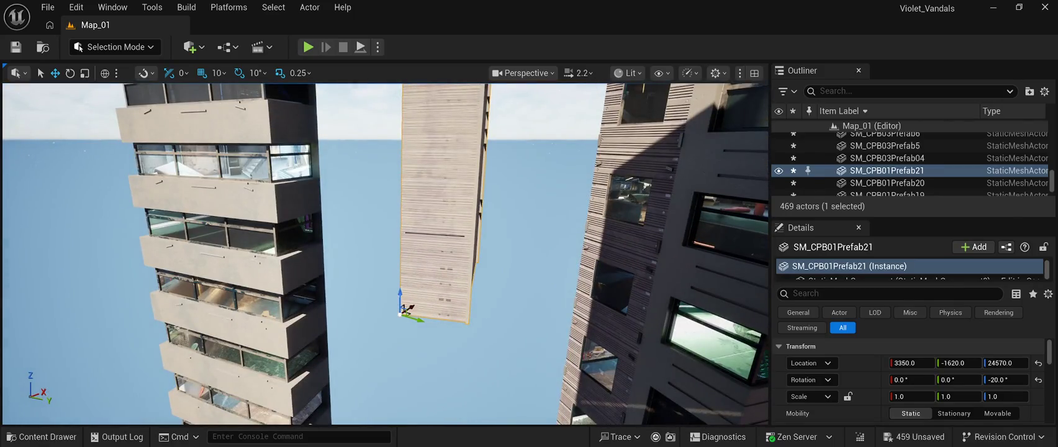
pyautogui.moveTo(404, 309); pyautogui.dragTo(400, 425)
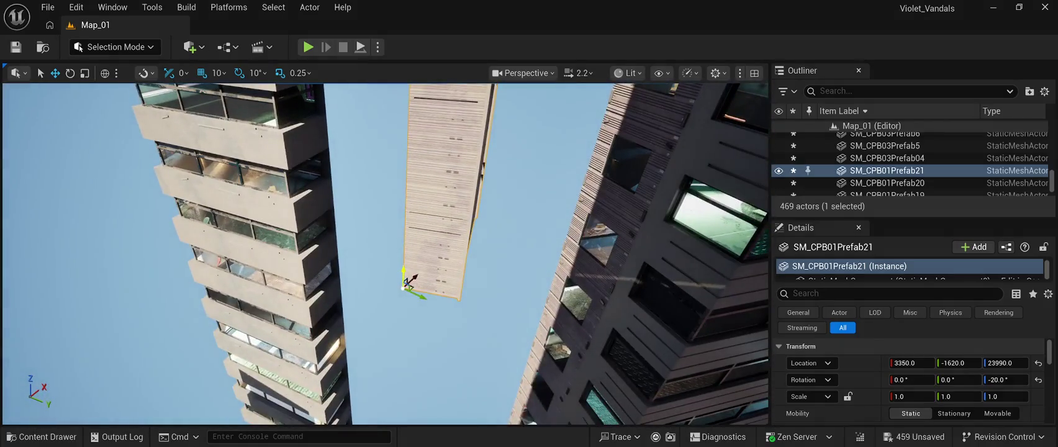
pyautogui.moveTo(401, 346); pyautogui.dragTo(401, 364)
pyautogui.hotkey('ctrl', 'z')
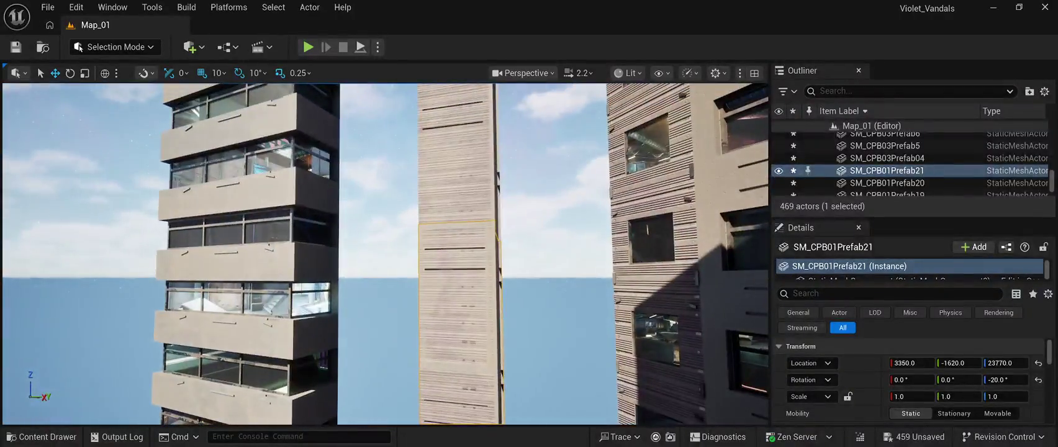
# Play-test the stacked tower, then reselect the lower copy SM_CPB01Prefab21
pyautogui.hotkey('alt', 'p')
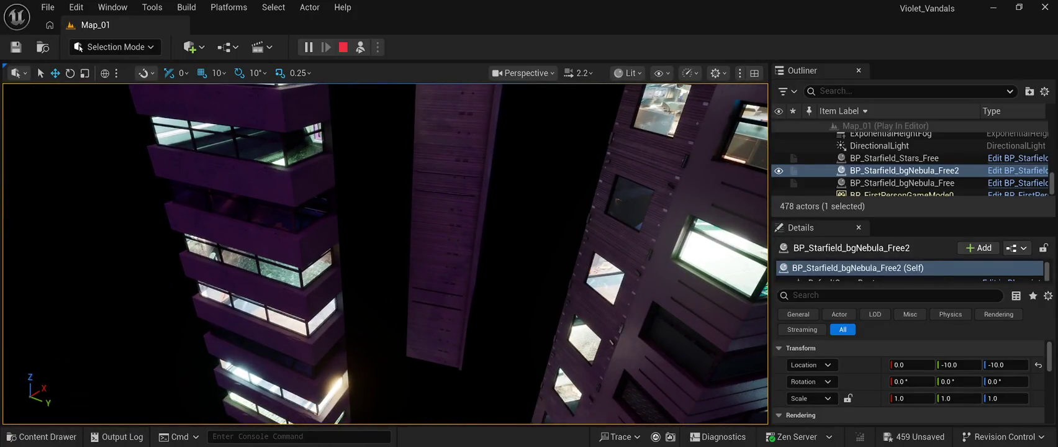
pyautogui.press('Escape')
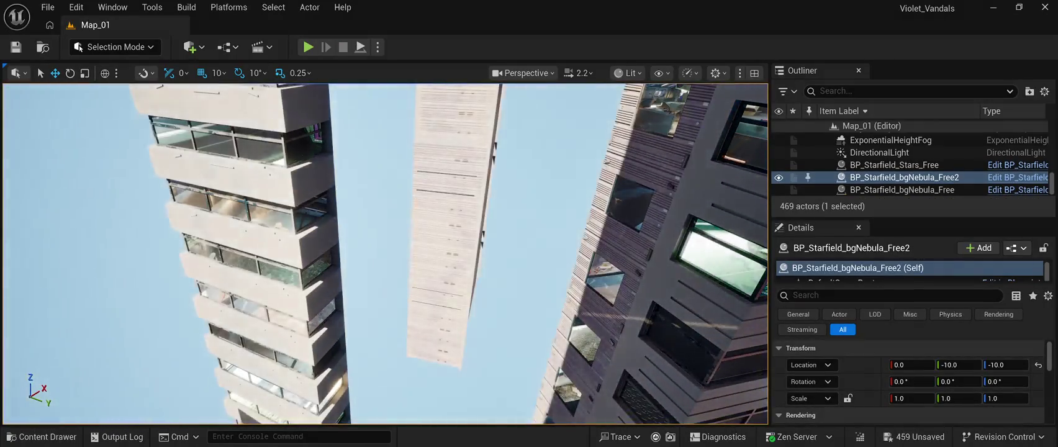
pyautogui.click(414, 343)
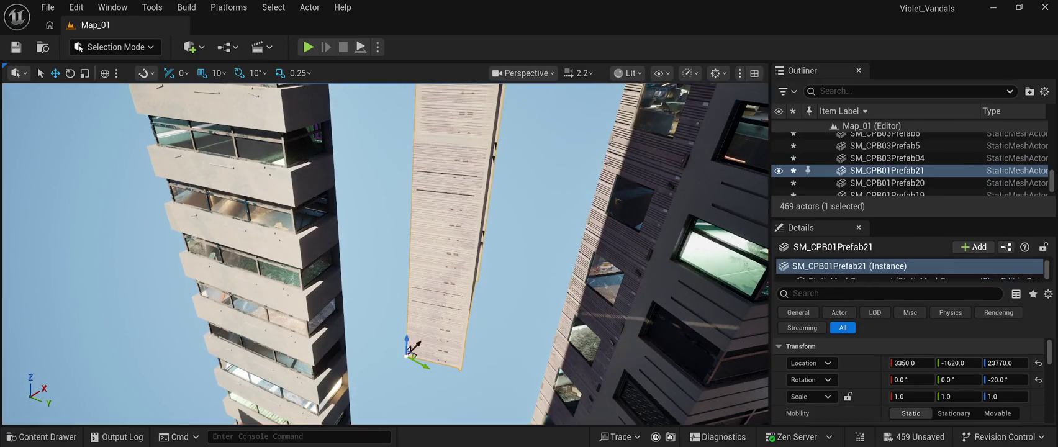
# Ctrl+D and lower successive copies until SM_CPB01Prefab24 sits at Z 20010, then select the nebula sky
pyautogui.hotkey('ctrl', 'd')
pyautogui.moveTo(407, 341); pyautogui.dragTo(404, 407)
pyautogui.scroll(-2, 404, 407)
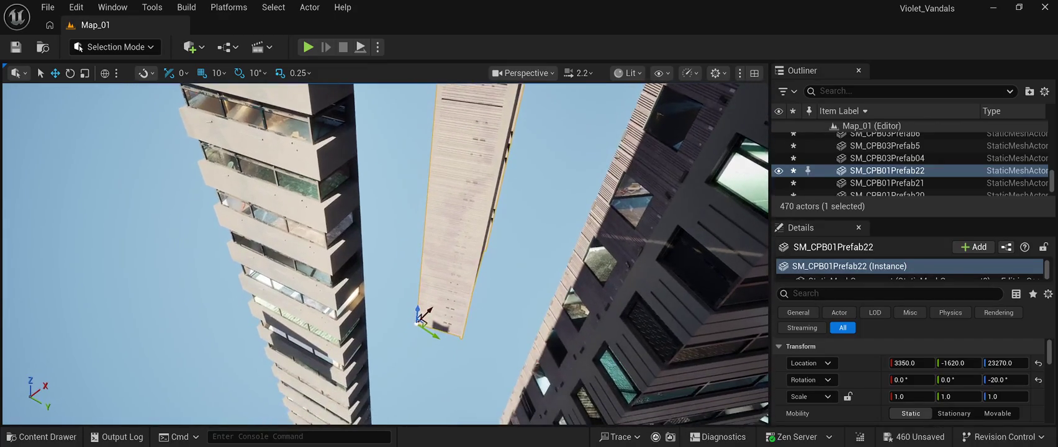
pyautogui.moveTo(420, 319)
pyautogui.mouseDown()
pyautogui.moveTo(411, 402)
pyautogui.moveTo(429, 382)
pyautogui.mouseUp()
pyautogui.scroll(-2, 385, 255)
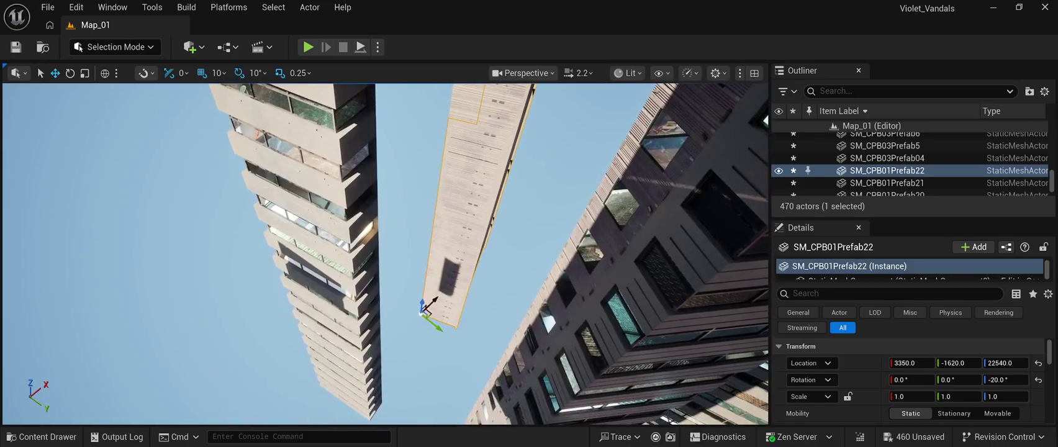
pyautogui.moveTo(423, 307); pyautogui.dragTo(418, 370)
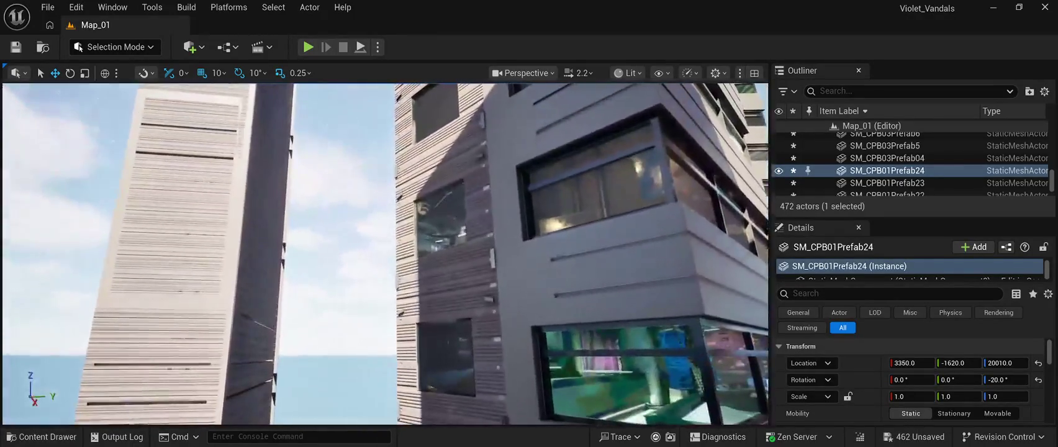
pyautogui.click(902, 189)
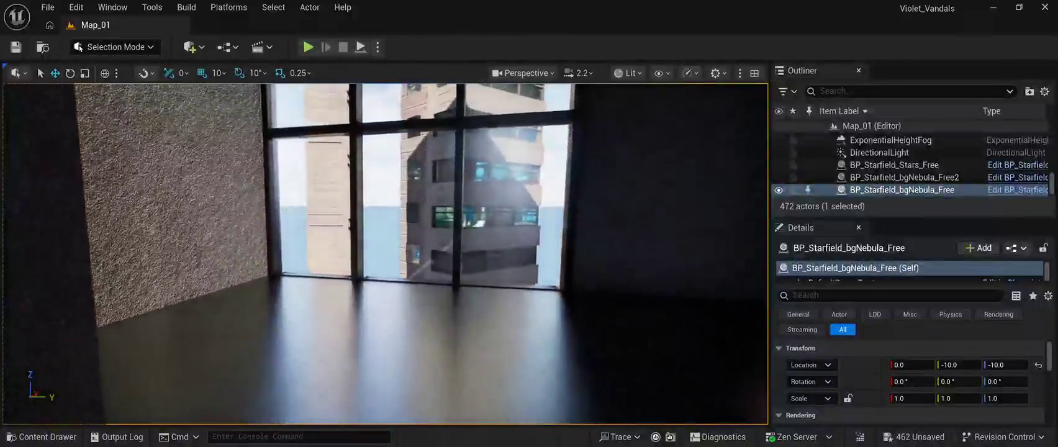
# Preview the stacked towers against the nebula in a play-test, then open the Prefabs mesh browser
pyautogui.hotkey('alt', 'p')
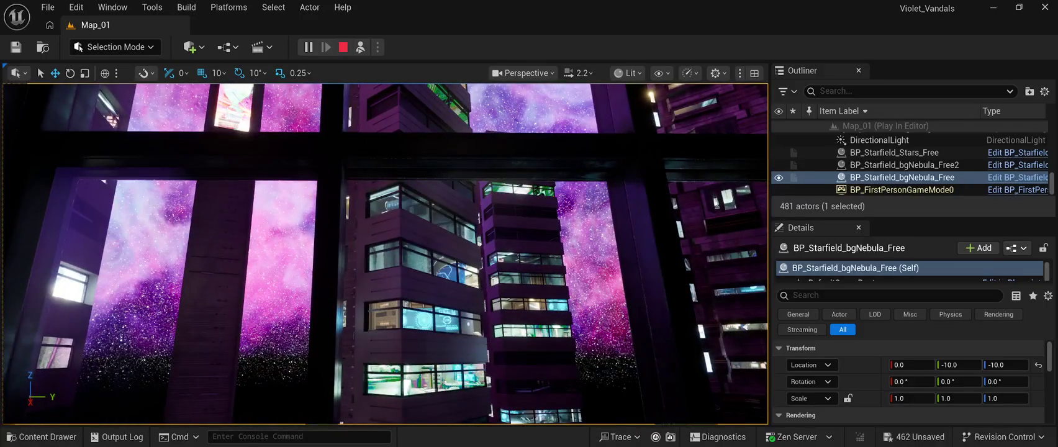
pyautogui.press('Escape')
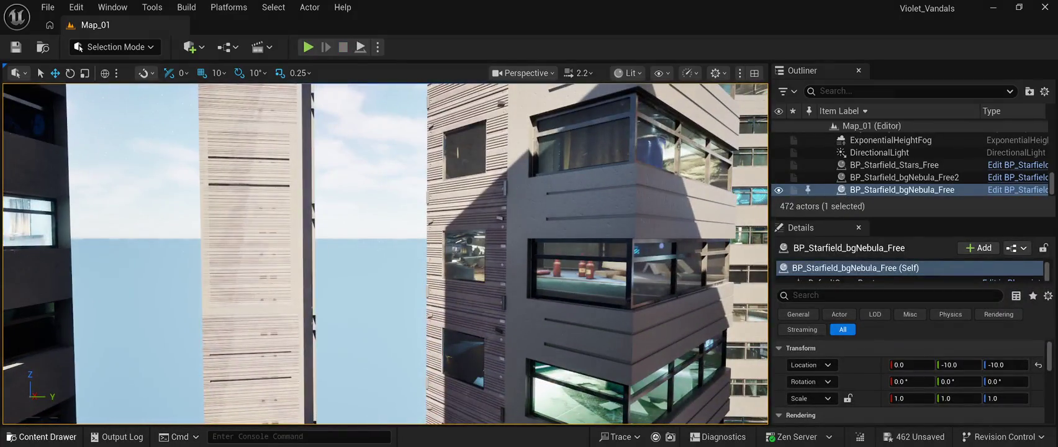
pyautogui.click(43, 437)
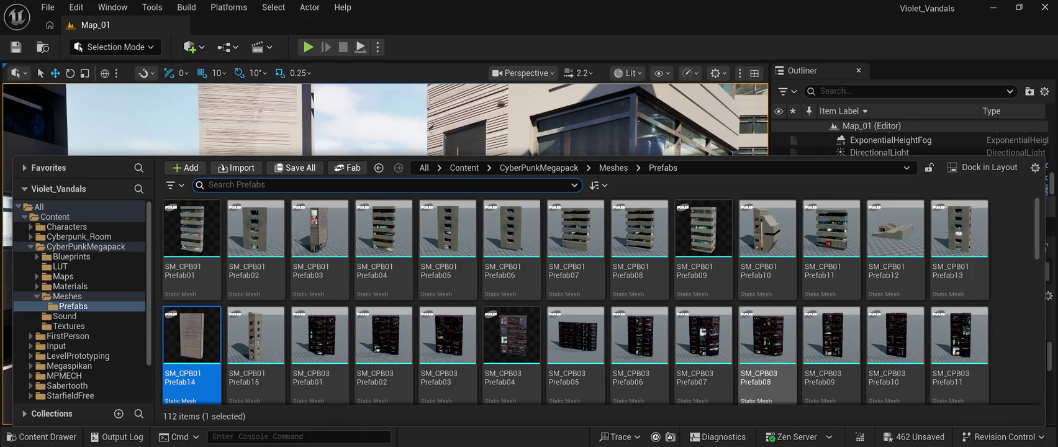
# Place SM_CPB03 Prefab07 in Map_01, turn it about 80°, and slide it along Y
pyautogui.click(704, 336)
pyautogui.moveTo(704, 336)
pyautogui.mouseDown()
pyautogui.moveTo(435, 198)
pyautogui.moveTo(366, 187)
pyautogui.mouseUp()
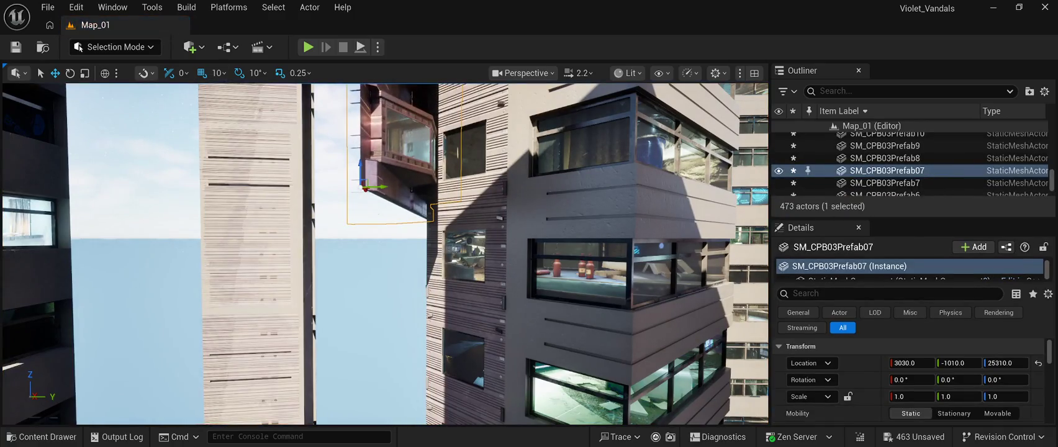
pyautogui.click(70, 72)
pyautogui.moveTo(390, 185); pyautogui.dragTo(422, 192)
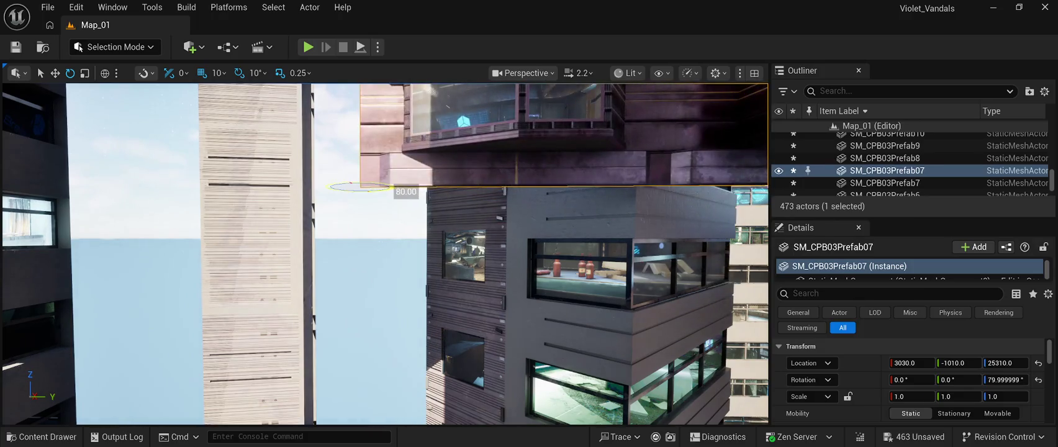
pyautogui.click(55, 73)
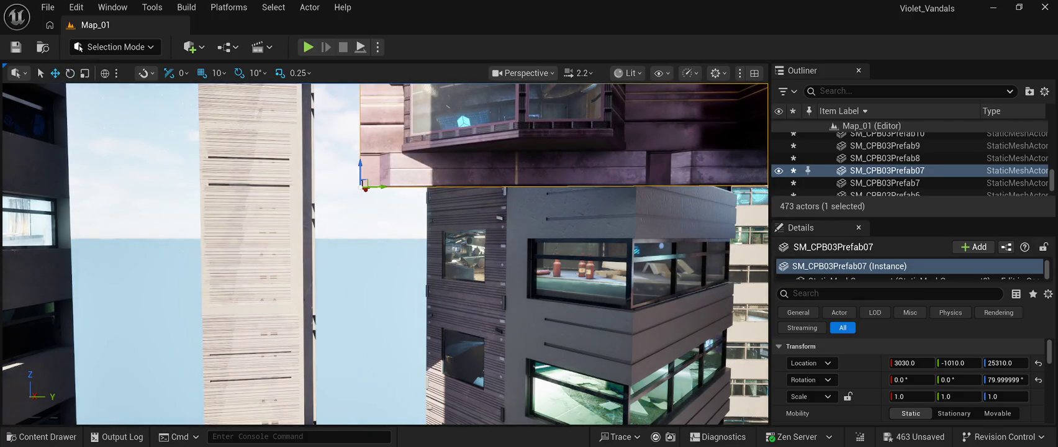
pyautogui.moveTo(375, 186)
pyautogui.mouseDown()
pyautogui.moveTo(191, 192)
pyautogui.moveTo(418, 228)
pyautogui.moveTo(314, 229)
pyautogui.mouseUp()
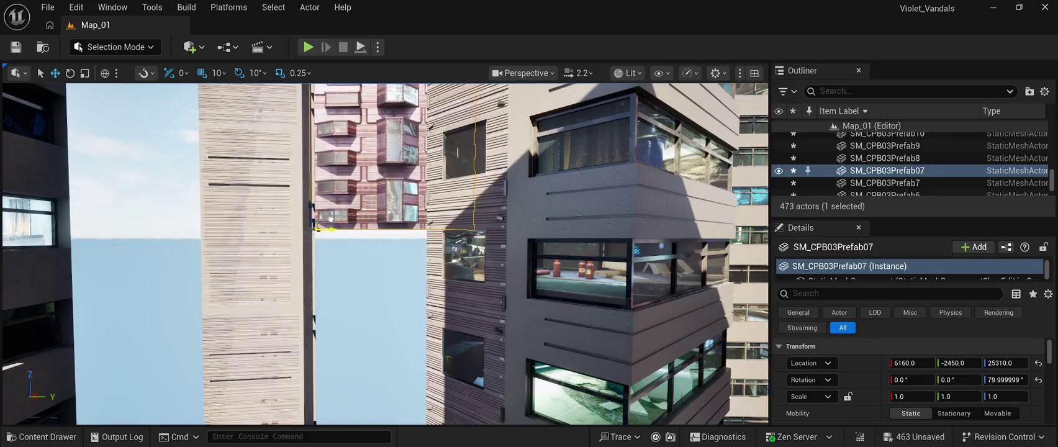
# Raise the section to 25310 between the buildings and duplicate it with Ctrl+D
pyautogui.scroll(3, 385, 255)
pyautogui.scroll(-3, 385, 255)
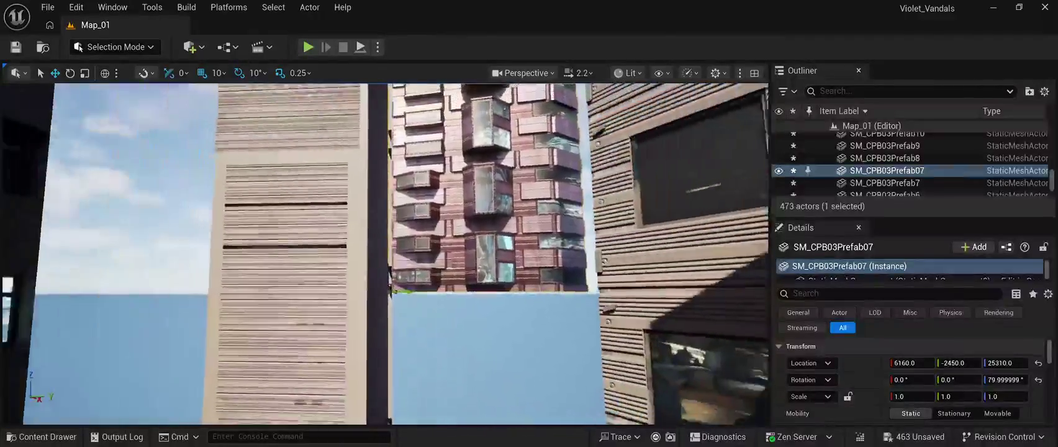
pyautogui.moveTo(385, 255)
pyautogui.mouseDown()
pyautogui.moveTo(385, 236)
pyautogui.moveTo(358, 255)
pyautogui.mouseUp()
pyautogui.moveTo(367, 301)
pyautogui.mouseDown()
pyautogui.moveTo(367, 207)
pyautogui.moveTo(366, 423)
pyautogui.moveTo(372, 382)
pyautogui.mouseUp()
pyautogui.hotkey('ctrl', 'd')
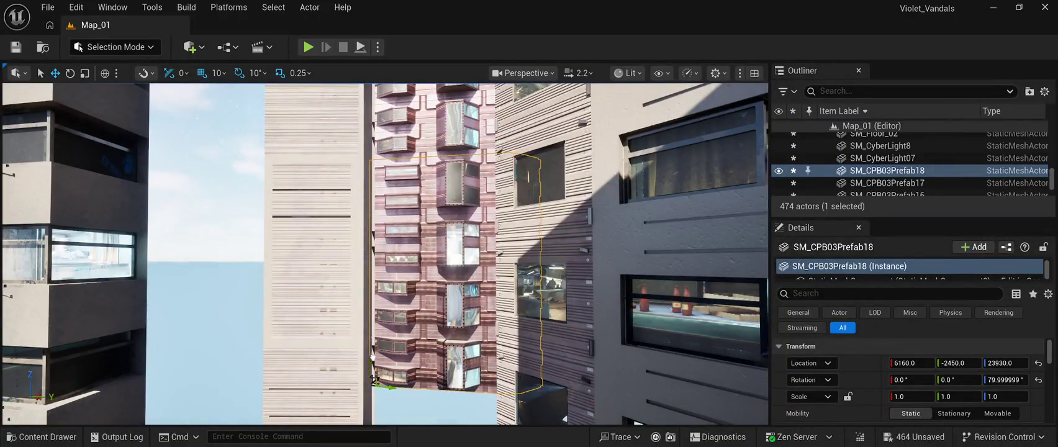
# Lower the copied SM_CPB03 section step by step beneath the original
pyautogui.press('d')
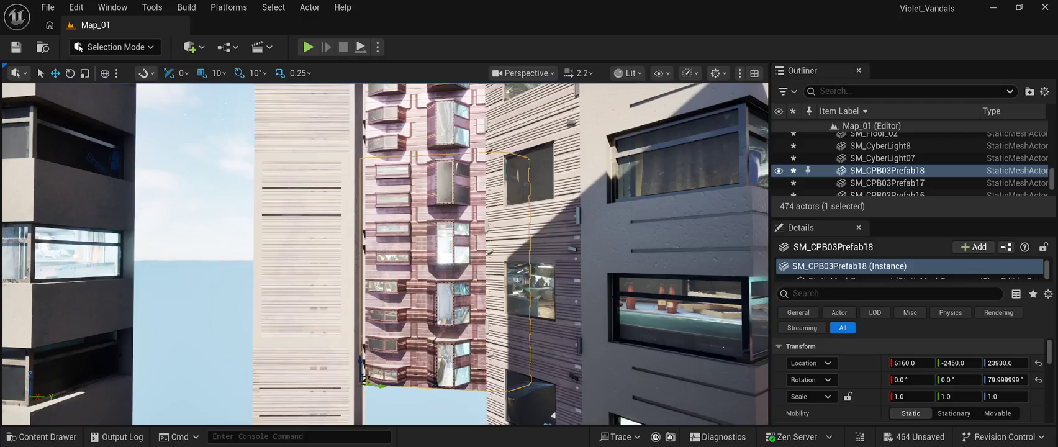
pyautogui.moveTo(372, 382); pyautogui.dragTo(372, 413)
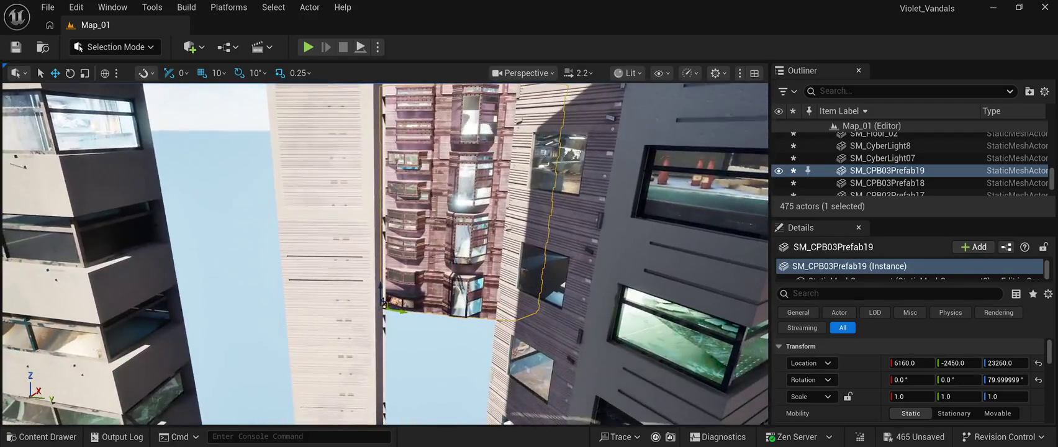
pyautogui.moveTo(380, 303)
pyautogui.mouseDown()
pyautogui.moveTo(386, 406)
pyautogui.moveTo(371, 348)
pyautogui.moveTo(370, 415)
pyautogui.moveTo(372, 382)
pyautogui.mouseUp()
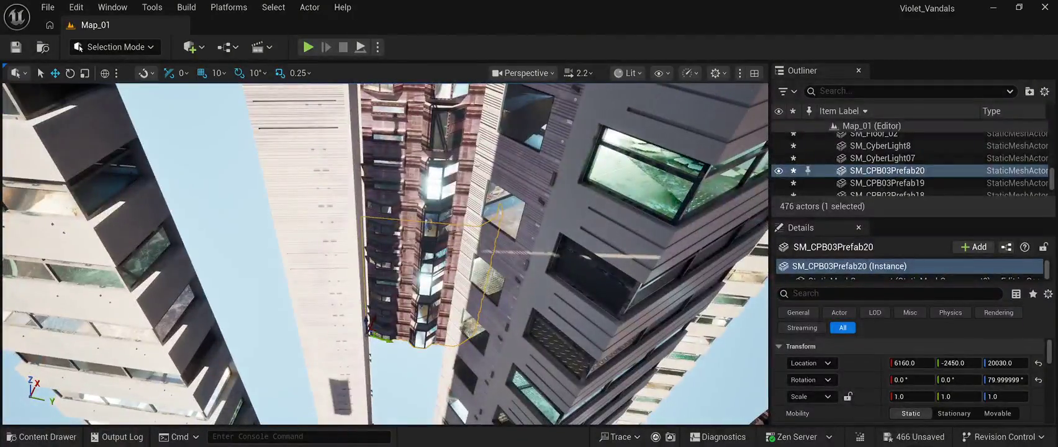
pyautogui.moveTo(373, 325); pyautogui.dragTo(383, 358)
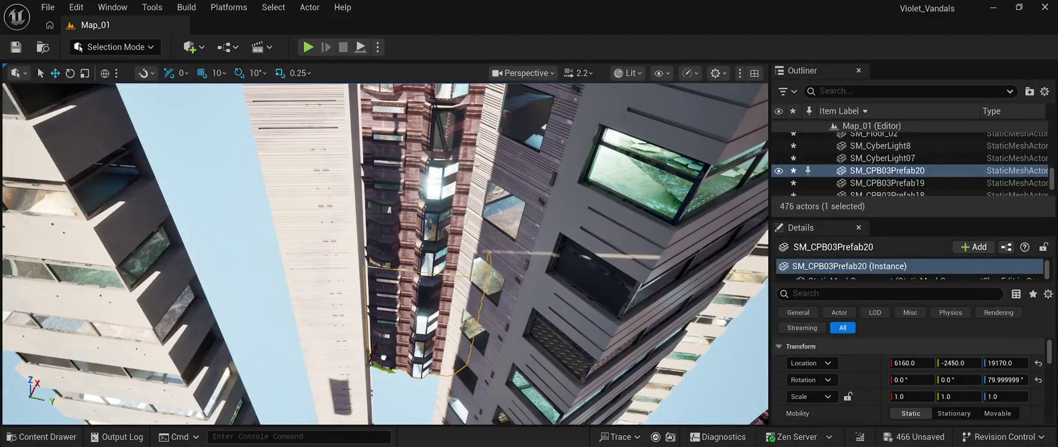
# Duplicate the SM_CPB03 section again and stack the new copy below the previous one
pyautogui.hotkey('ctrl', 'd')
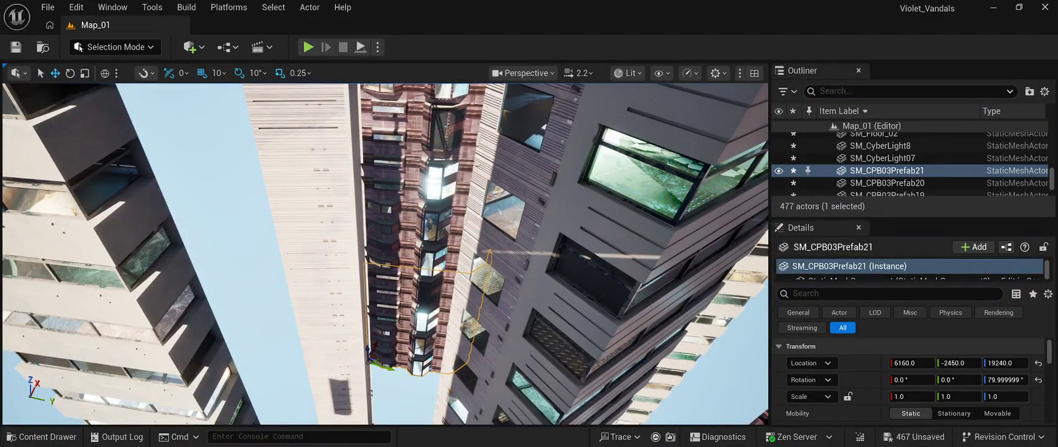
pyautogui.moveTo(369, 354)
pyautogui.mouseDown()
pyautogui.moveTo(373, 415)
pyautogui.moveTo(370, 231)
pyautogui.mouseUp()
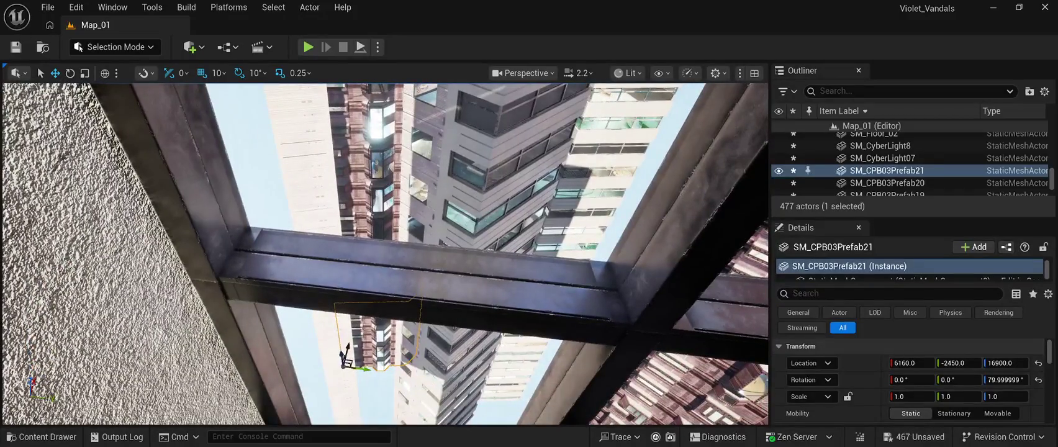
pyautogui.moveTo(347, 351); pyautogui.dragTo(353, 389)
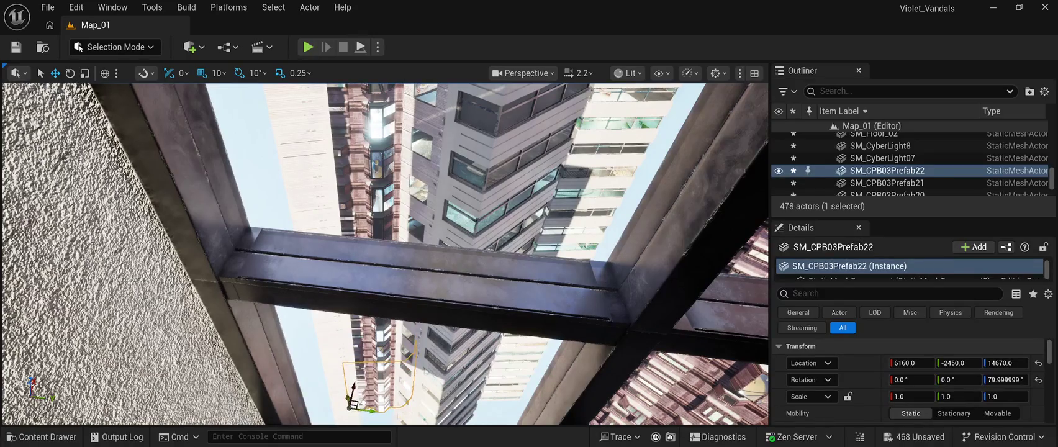
pyautogui.moveTo(385, 254); pyautogui.dragTo(385, 304)
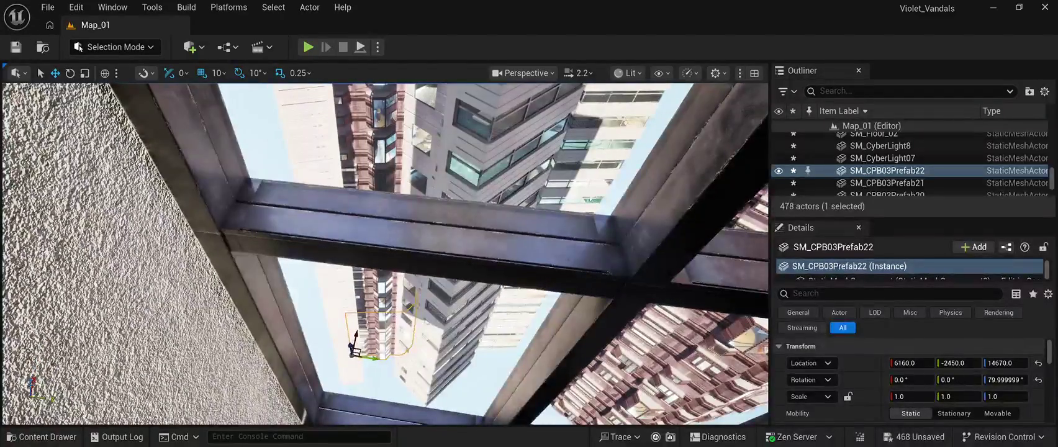
pyautogui.moveTo(355, 342); pyautogui.dragTo(364, 388)
# Add one more SM_CPB03 copy at the column's bottom, at 6220.0, -2450.0, 8420.0
pyautogui.hotkey('ctrl', 'd')
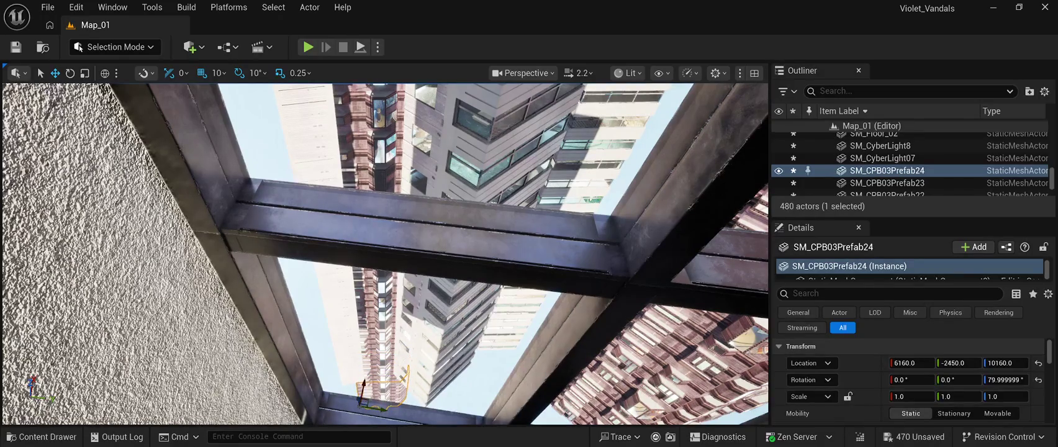
pyautogui.moveTo(364, 388); pyautogui.dragTo(366, 399)
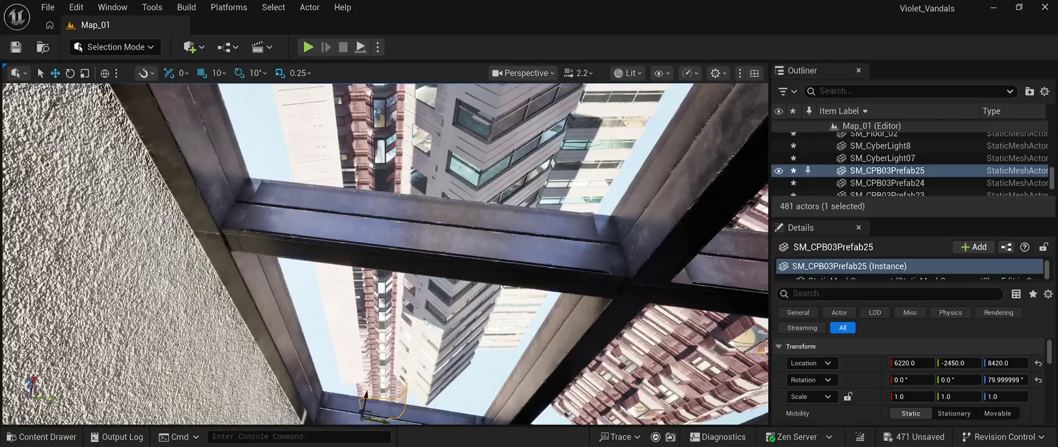
pyautogui.click(397, 223)
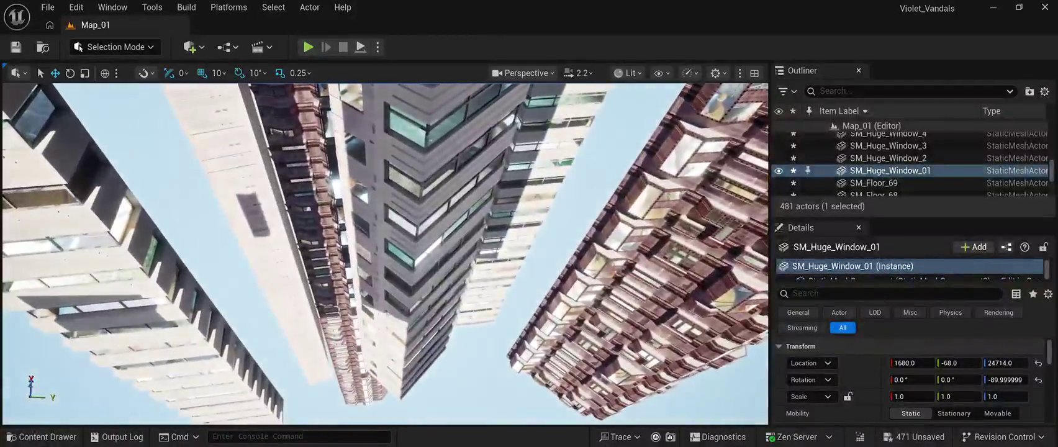
# Duplicate an SM_CPB01 tower section and lower the copy to 3540.0, -930.0, 16650.0
pyautogui.click(435, 279)
pyautogui.hotkey('ctrl', 'd')
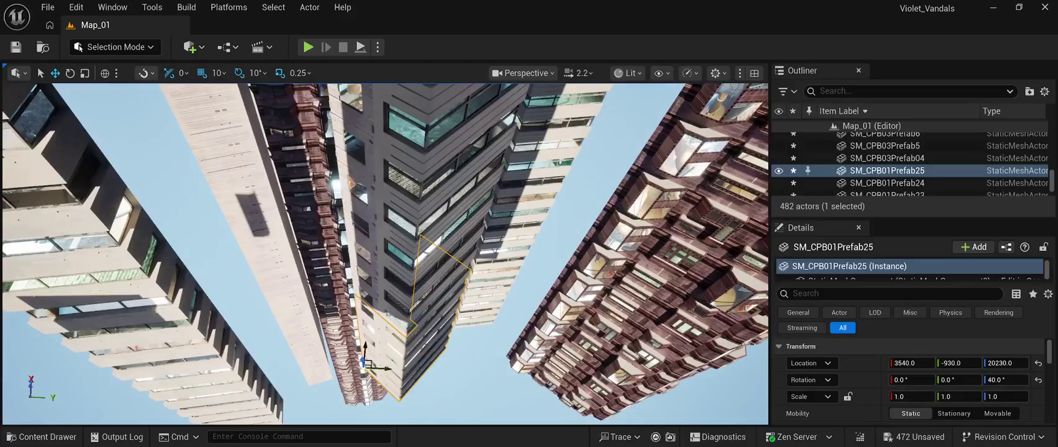
pyautogui.moveTo(366, 351); pyautogui.dragTo(370, 388)
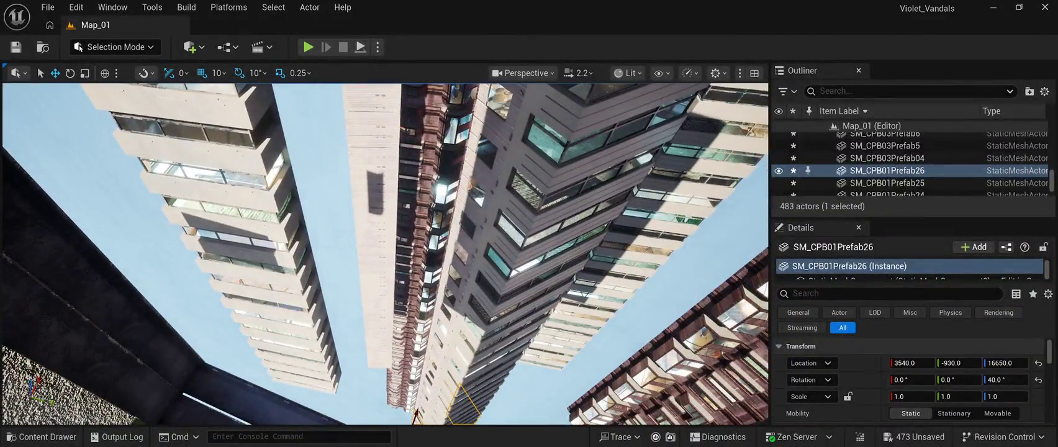
pyautogui.click(50, 394)
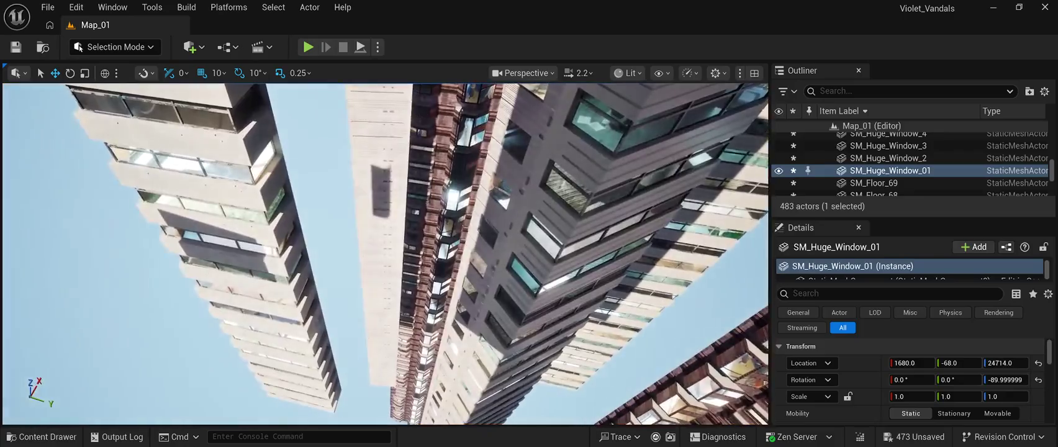
# Lower the lower-left SM_CPB01 section and stack a duplicate further down that tower
pyautogui.click(280, 363)
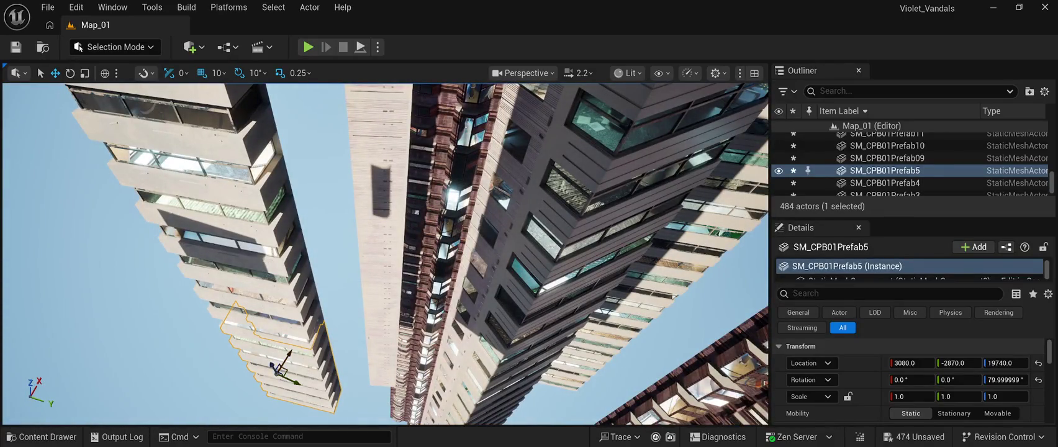
pyautogui.moveTo(287, 357); pyautogui.dragTo(307, 399)
pyautogui.hotkey('ctrl', 'd')
pyautogui.moveTo(303, 324); pyautogui.dragTo(318, 342)
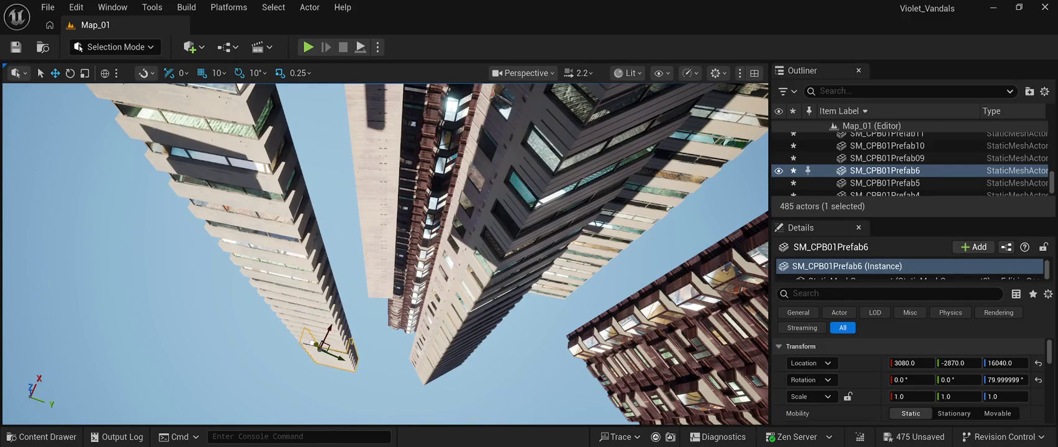
# Duplicate the middle SM_CPB01 section, shift the copy along X, and save all
pyautogui.scroll(3, 318, 343)
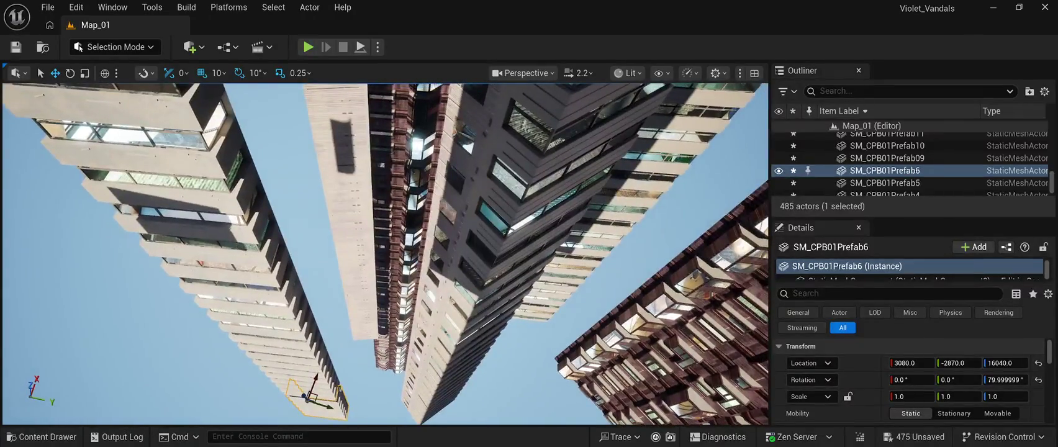
pyautogui.click(357, 268)
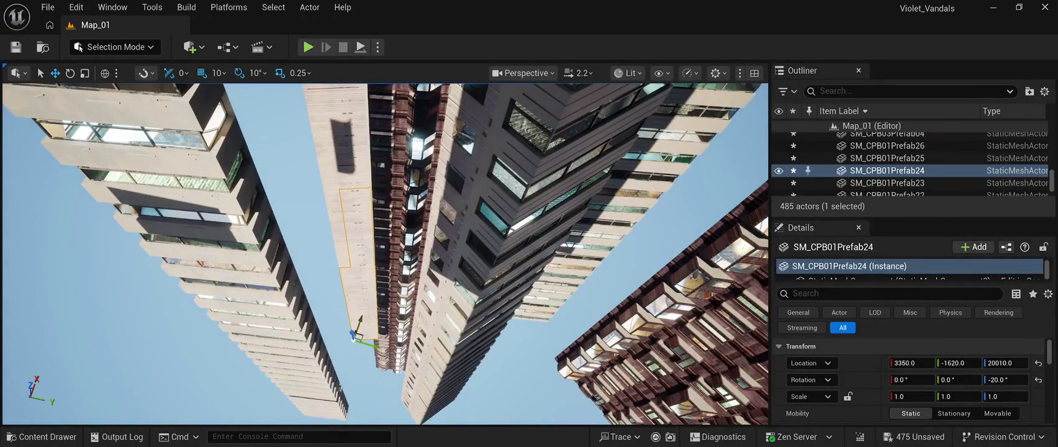
pyautogui.hotkey('ctrl', 'd')
pyautogui.moveTo(353, 334)
pyautogui.mouseDown()
pyautogui.moveTo(379, 323)
pyautogui.moveTo(361, 323)
pyautogui.moveTo(365, 385)
pyautogui.mouseUp()
pyautogui.hotkey('ctrl', 's')
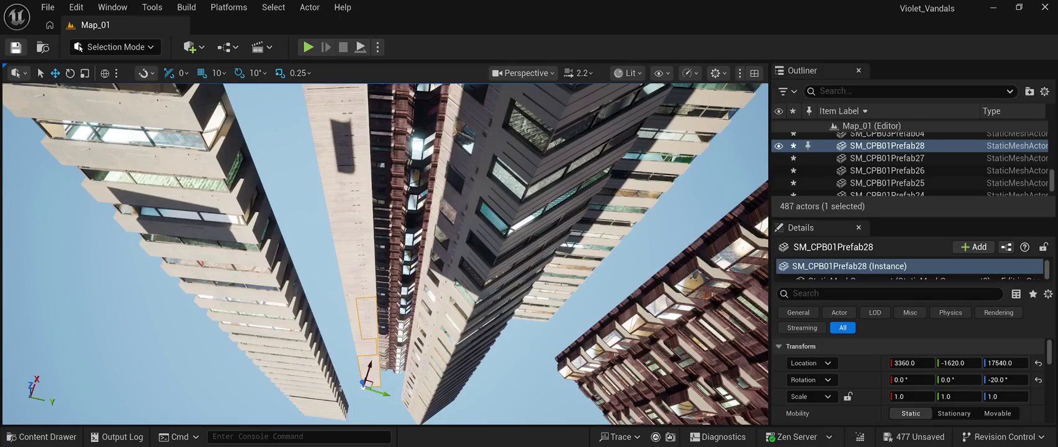
pyautogui.scroll(5, 385, 254)
# Move the camera into the room facing the window, then play-test Map_01 and stop
pyautogui.scroll(10, 386, 255)
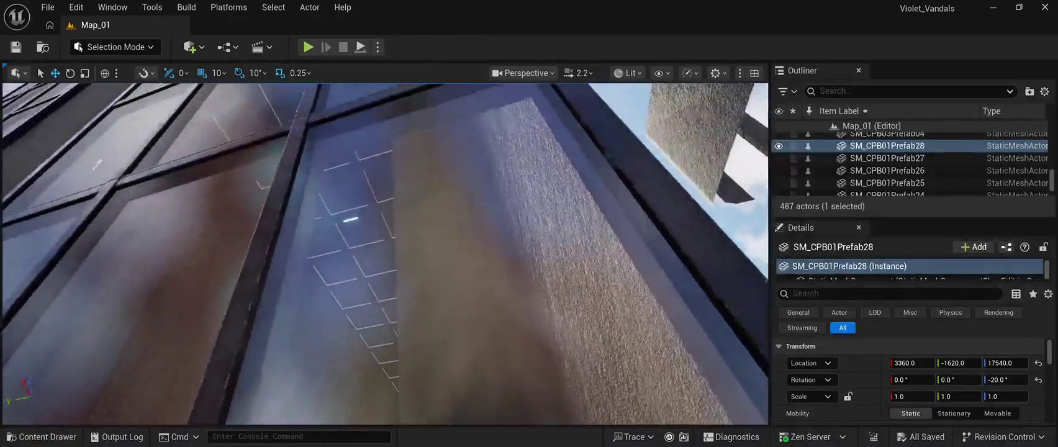
pyautogui.scroll(8, 385, 255)
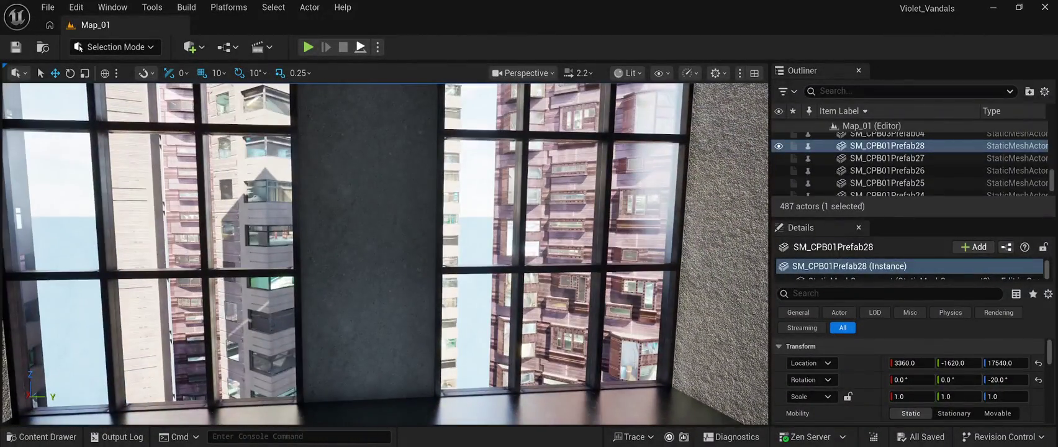
pyautogui.hotkey('alt', 'p')
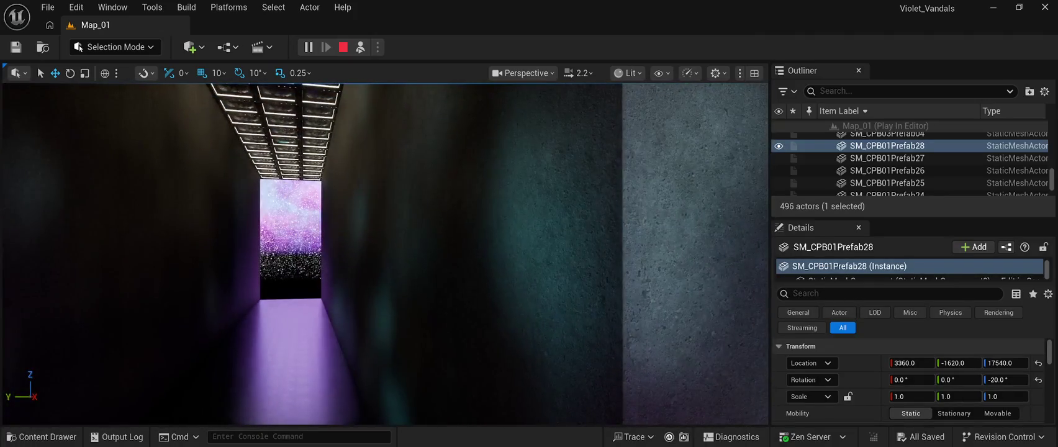
pyautogui.click(342, 47)
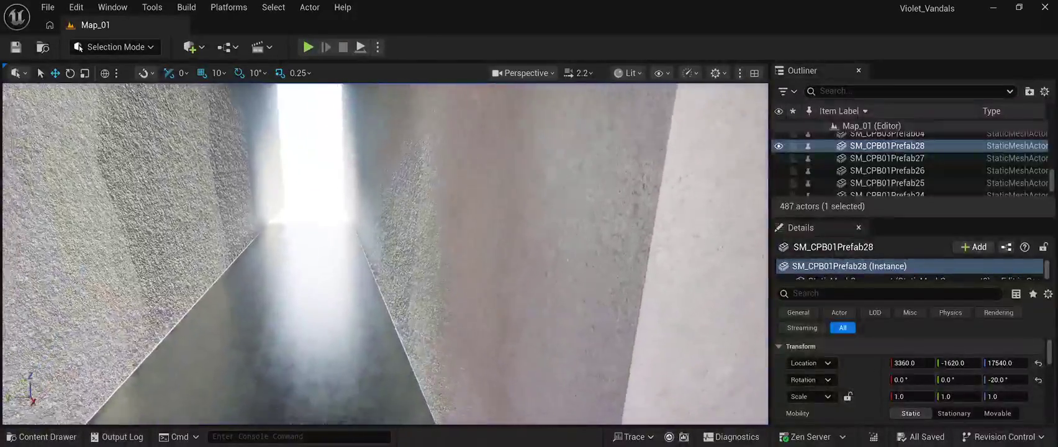
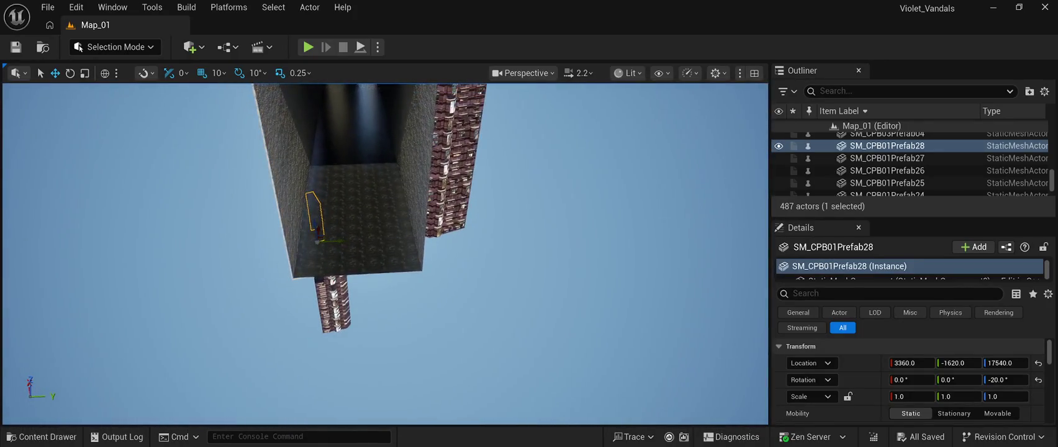
# Select SM_Floor_61 and the eleven other floor tiles of the 3×4 rooftop patch
pyautogui.click(398, 260)
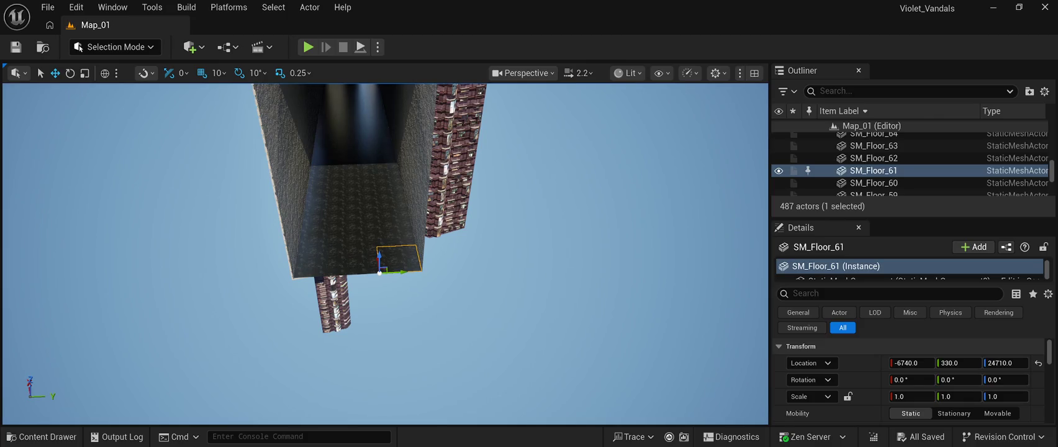
pyautogui.keyDown('ctrl'); pyautogui.click(357, 260); pyautogui.keyUp('ctrl')
pyautogui.keyDown('ctrl'); pyautogui.click(316, 261); pyautogui.keyUp('ctrl')
pyautogui.keyDown('ctrl'); pyautogui.click(395, 235); pyautogui.keyUp('ctrl')
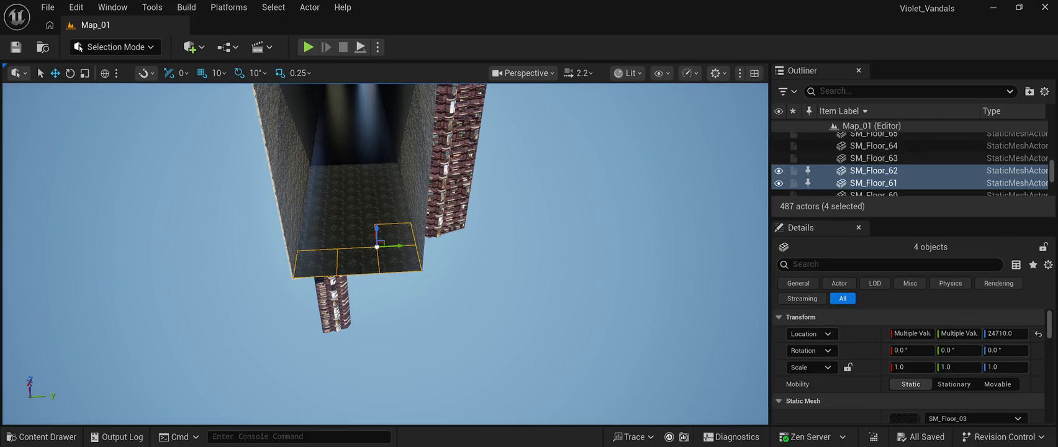
pyautogui.keyDown('ctrl'); pyautogui.click(357, 236); pyautogui.keyUp('ctrl')
pyautogui.keyDown('ctrl'); pyautogui.click(318, 237); pyautogui.keyUp('ctrl')
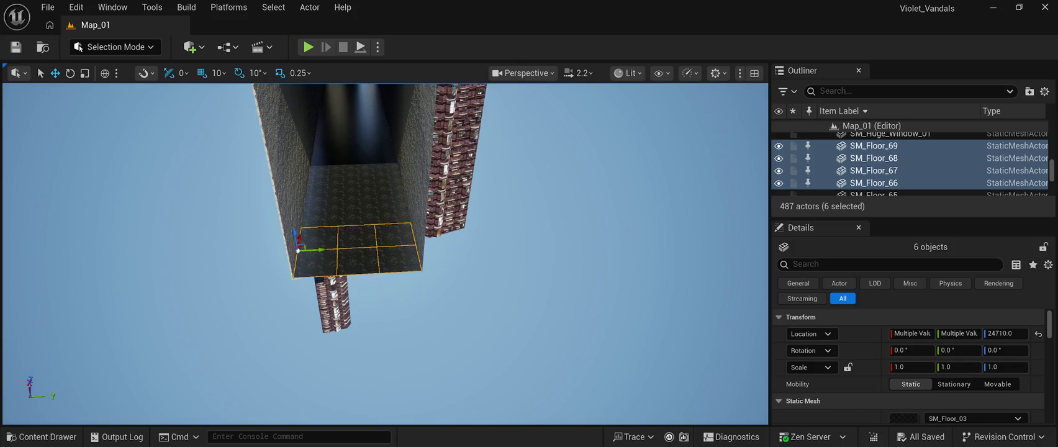
pyautogui.keyDown('ctrl'); pyautogui.click(390, 213); pyautogui.keyUp('ctrl')
pyautogui.keyDown('ctrl'); pyautogui.click(356, 215); pyautogui.keyUp('ctrl')
pyautogui.keyDown('ctrl'); pyautogui.click(318, 216); pyautogui.keyUp('ctrl')
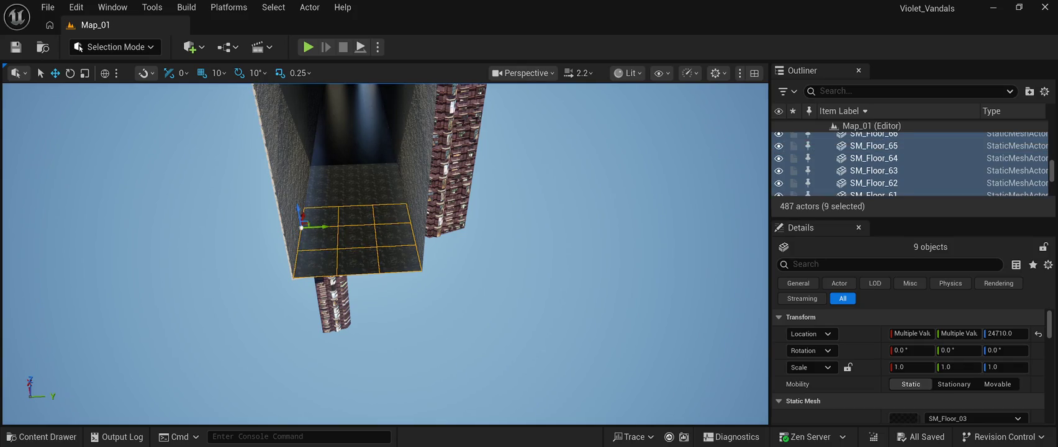
pyautogui.keyDown('ctrl'); pyautogui.click(388, 196); pyautogui.keyUp('ctrl')
pyautogui.keyDown('ctrl'); pyautogui.click(355, 197); pyautogui.keyUp('ctrl')
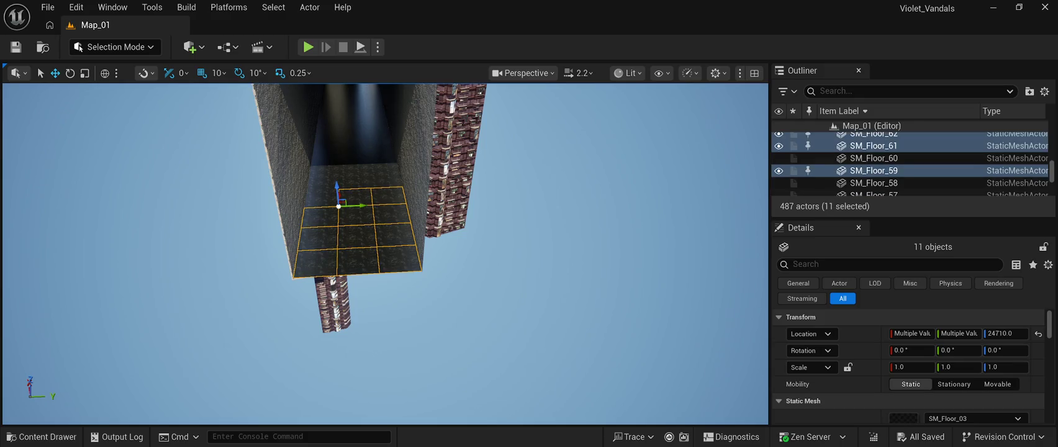
pyautogui.keyDown('ctrl'); pyautogui.click(320, 199); pyautogui.keyUp('ctrl')
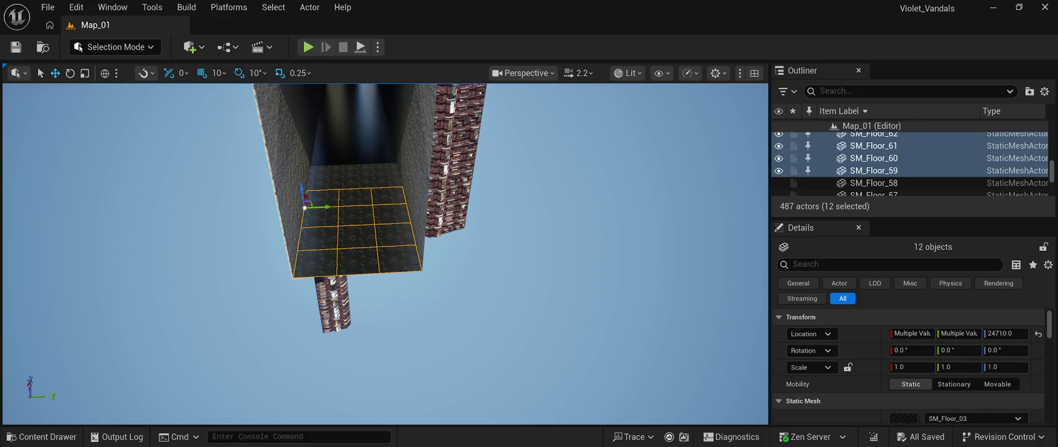
# Duplicate the twelve-tile patch repeatedly, sliding each copy along Y into a row at height 24710
pyautogui.hotkey('ctrl', 'd')
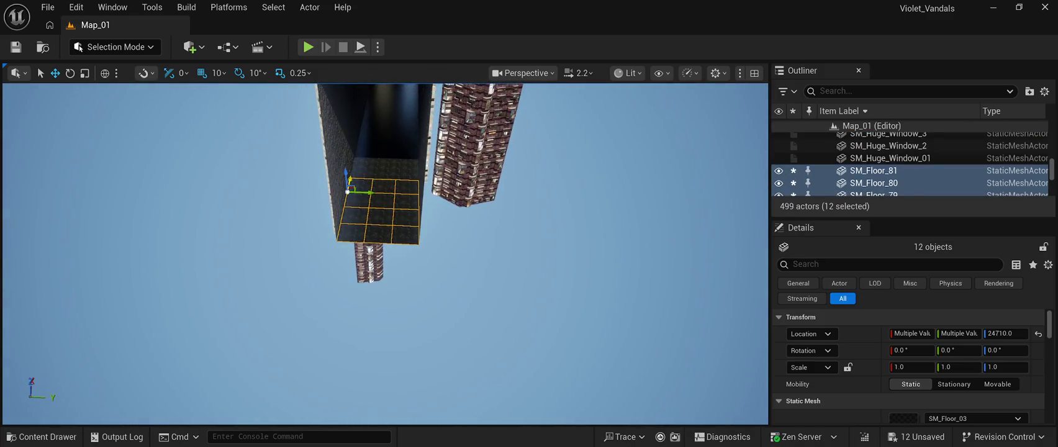
pyautogui.moveTo(347, 187); pyautogui.dragTo(334, 260)
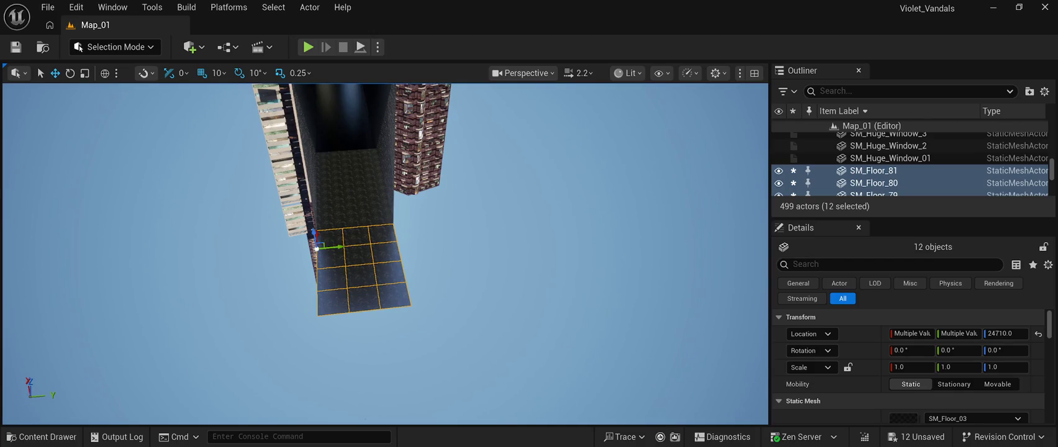
pyautogui.hotkey('ctrl', 'd')
pyautogui.moveTo(329, 248)
pyautogui.mouseDown()
pyautogui.moveTo(416, 244)
pyautogui.moveTo(472, 292)
pyautogui.moveTo(478, 221)
pyautogui.mouseUp()
pyautogui.moveTo(357, 196)
pyautogui.keyDown('alt'); pyautogui.mouseDown()
pyautogui.moveTo(535, 197)
pyautogui.moveTo(531, 190)
pyautogui.moveTo(513, 207)
pyautogui.moveTo(512, 180)
pyautogui.moveTo(515, 223)
pyautogui.mouseUp(); pyautogui.keyUp('alt')
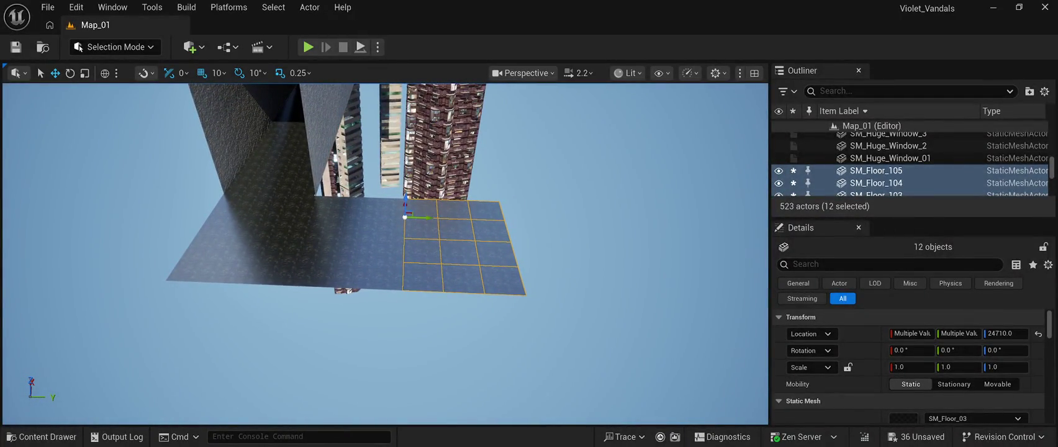
pyautogui.moveTo(428, 216); pyautogui.dragTo(584, 205)
pyautogui.press('f')
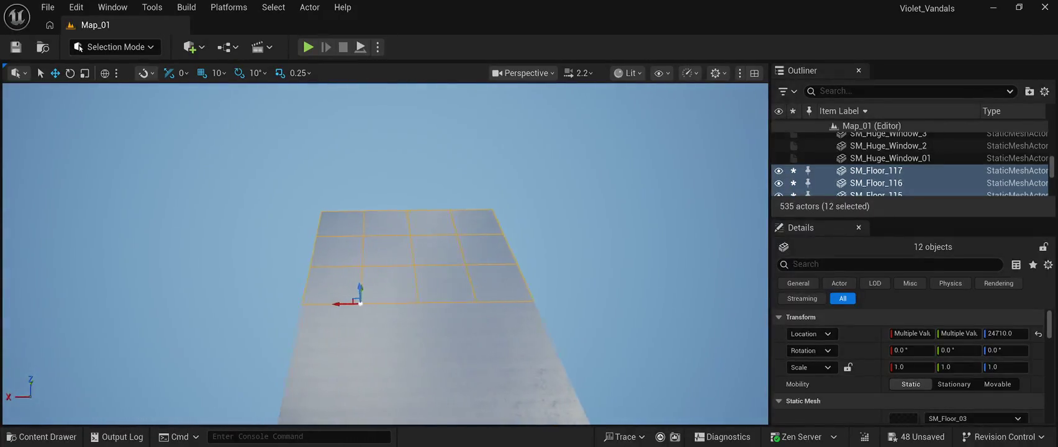
pyautogui.moveTo(357, 304)
pyautogui.mouseDown()
pyautogui.moveTo(600, 287)
pyautogui.moveTo(591, 292)
pyautogui.mouseUp()
pyautogui.press('f')
pyautogui.moveTo(385, 248)
pyautogui.mouseDown()
pyautogui.moveTo(361, 224)
pyautogui.moveTo(280, 192)
pyautogui.mouseUp()
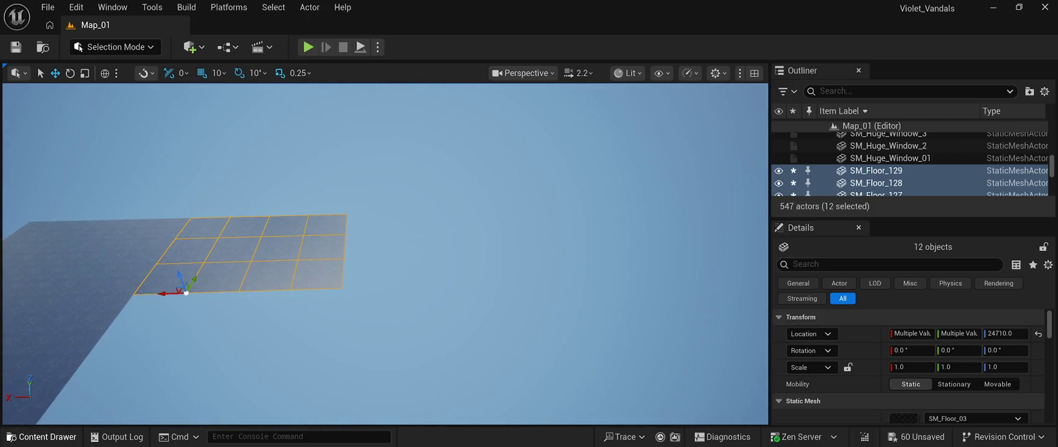
pyautogui.click(42, 437)
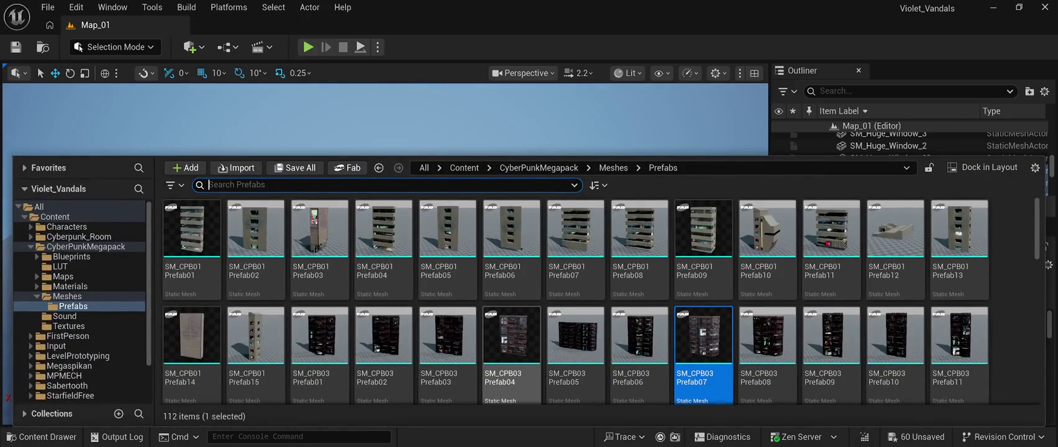
# Browse the CyberPunkMegapack folder and try a 'stairs' search
pyautogui.scroll(-4, 640, 348)
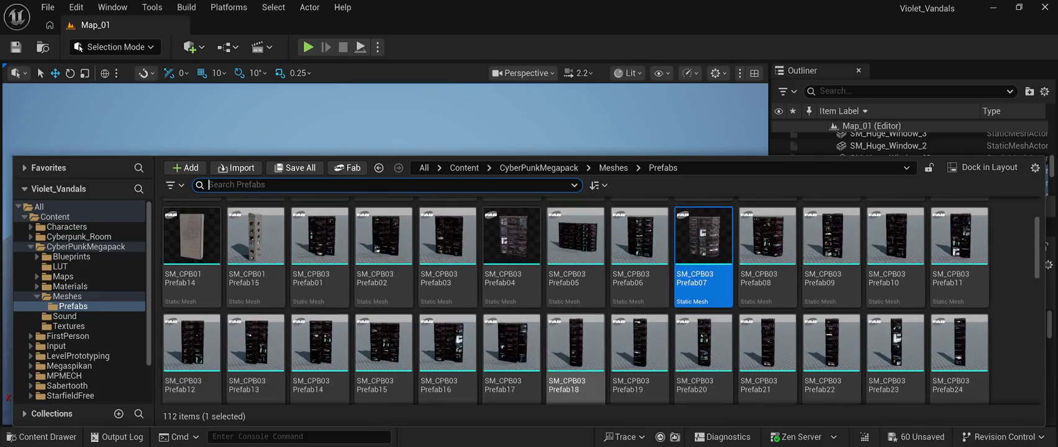
pyautogui.scroll(-4, 671, 348)
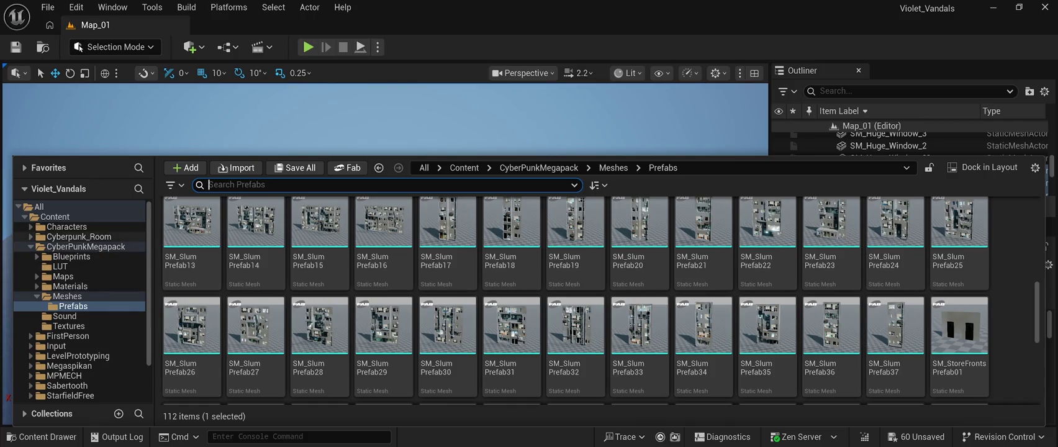
pyautogui.click(86, 246)
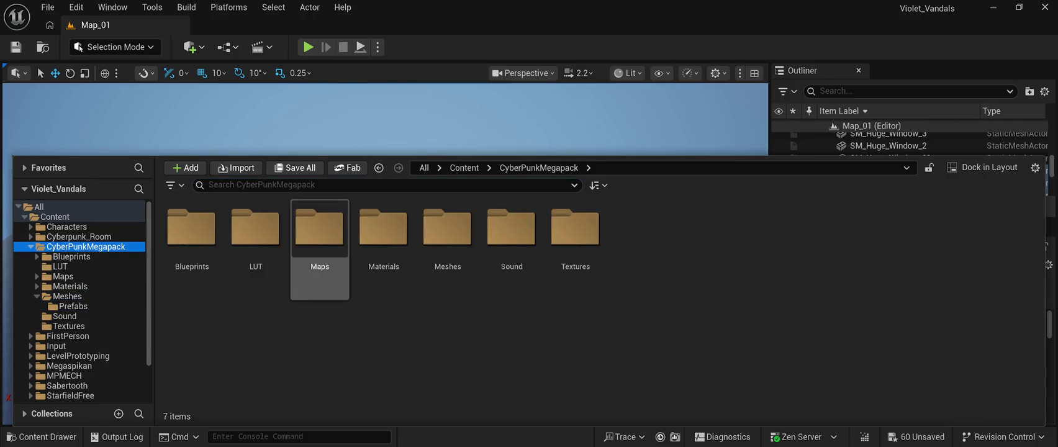
pyautogui.write('st')
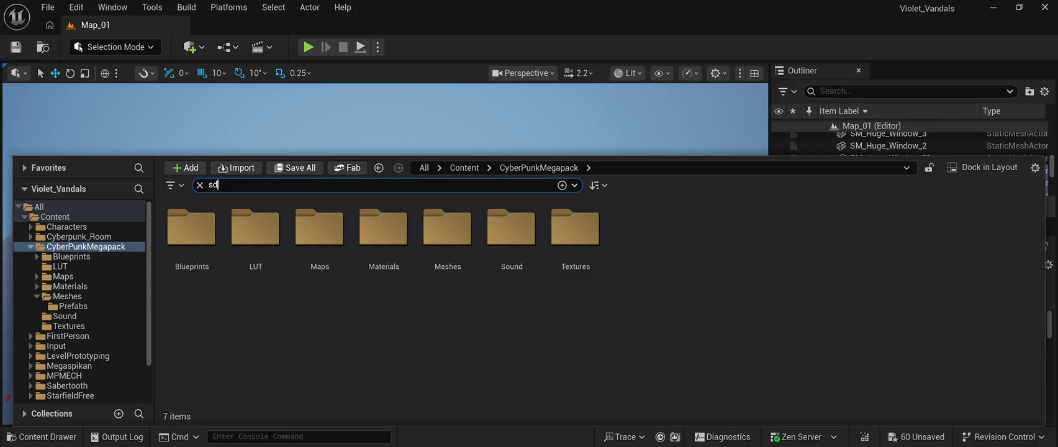
pyautogui.write('airs')
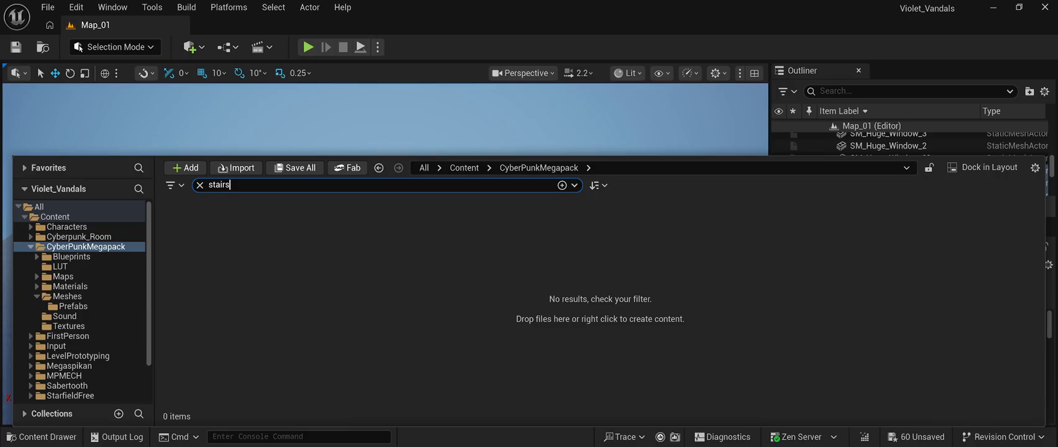
pyautogui.press('BackSpace')
pyautogui.press('BackSpace')
pyautogui.press('BackSpace')
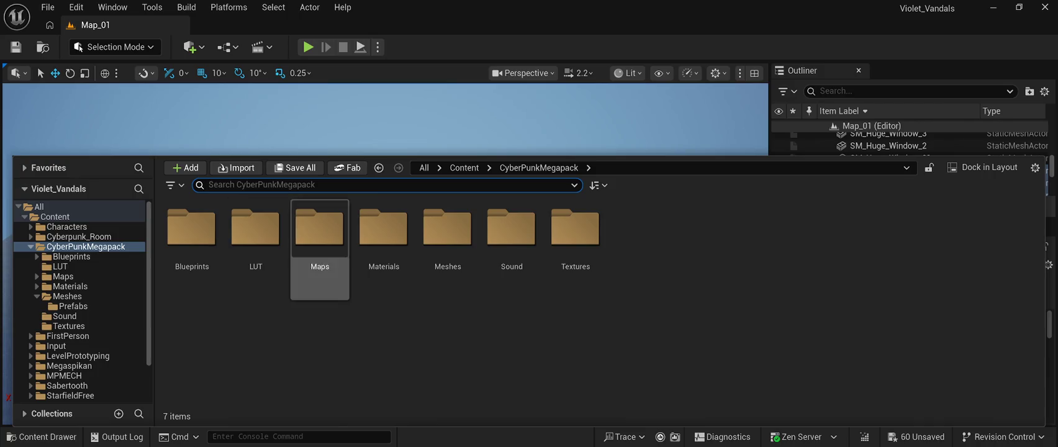
# In the Meshes folder, scroll down to the bridge modules and select SM_Bridge_Module06
pyautogui.doubleClick(448, 248)
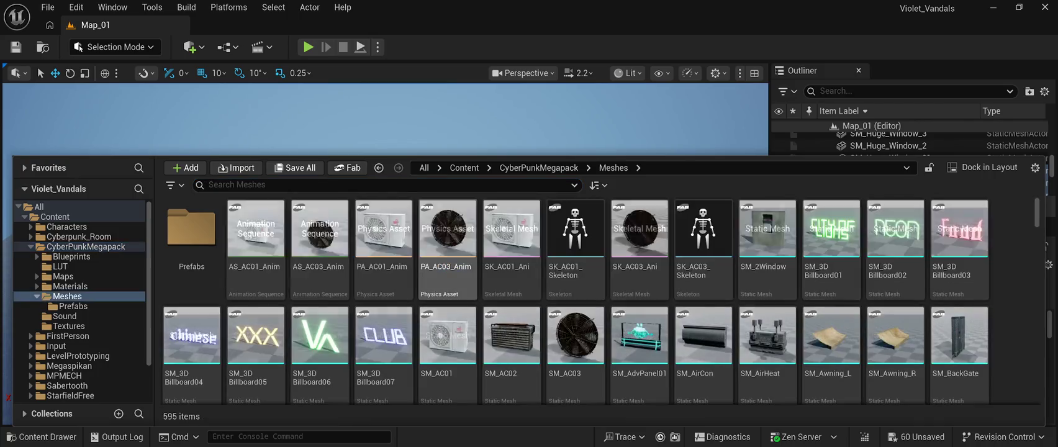
pyautogui.click(260, 185)
pyautogui.write('stair')
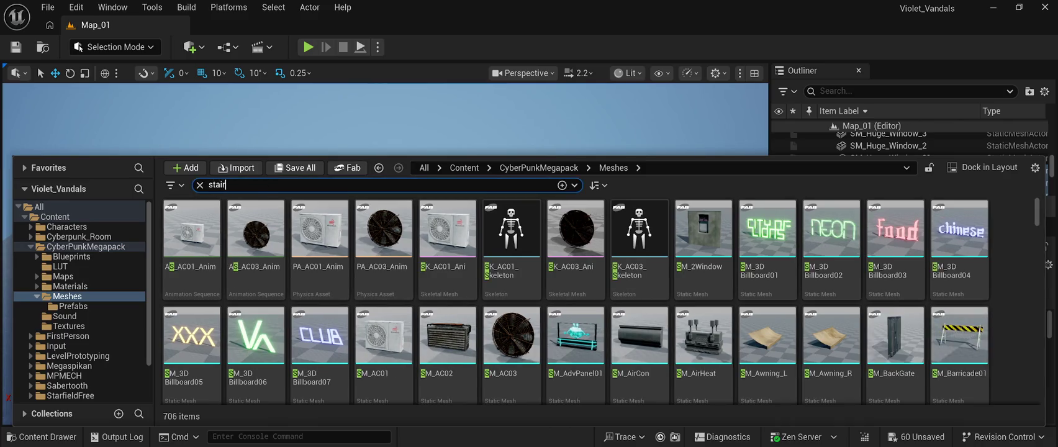
pyautogui.write('s')
pyautogui.press('BackSpace')
pyautogui.press('BackSpace')
pyautogui.press('BackSpace')
pyautogui.scroll(-10, 768, 302)
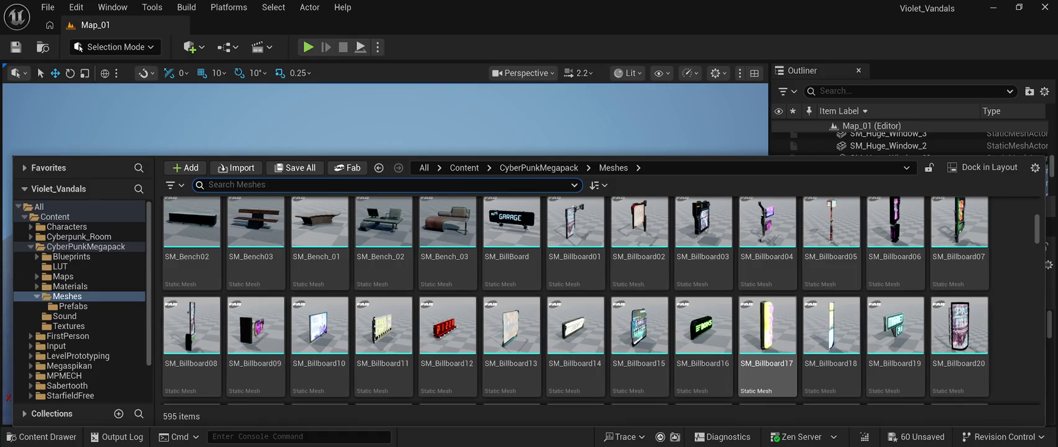
pyautogui.scroll(-3, 768, 329)
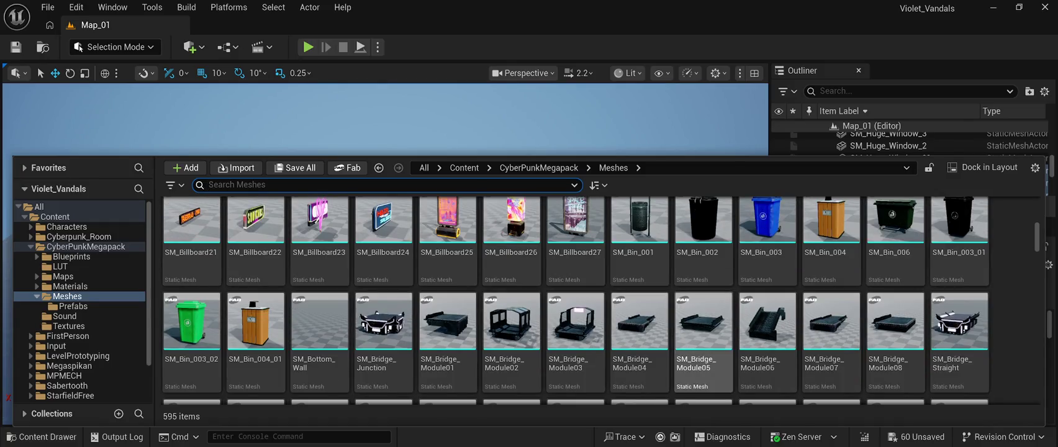
pyautogui.click(768, 323)
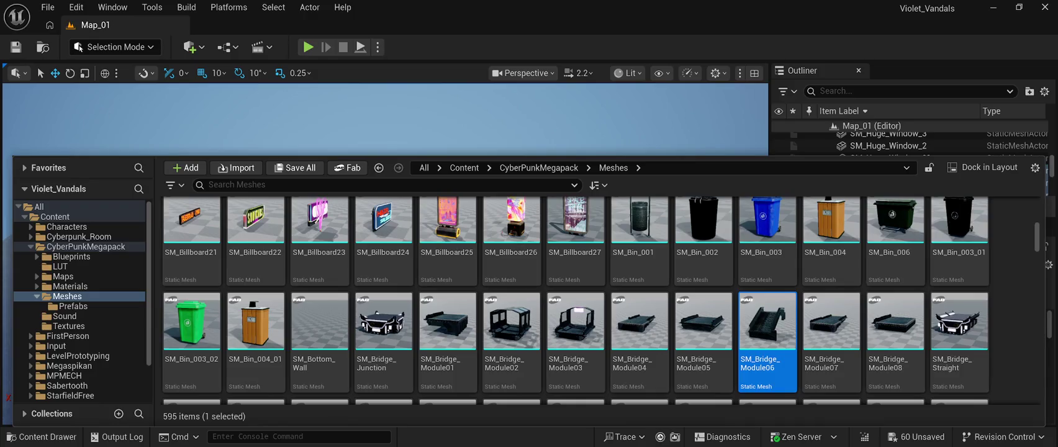
# Place SM_Bridge_Module06 in the level and rotate it -90° to run along the roof
pyautogui.moveTo(768, 323)
pyautogui.mouseDown()
pyautogui.moveTo(435, 242)
pyautogui.moveTo(416, 261)
pyautogui.moveTo(396, 258)
pyautogui.moveTo(689, 228)
pyautogui.mouseUp()
pyautogui.moveTo(500, 243)
pyautogui.mouseDown()
pyautogui.moveTo(245, 204)
pyautogui.moveTo(322, 324)
pyautogui.moveTo(330, 366)
pyautogui.moveTo(311, 345)
pyautogui.mouseUp()
pyautogui.press('e')
pyautogui.moveTo(310, 346); pyautogui.dragTo(292, 320)
pyautogui.moveTo(330, 297)
pyautogui.mouseDown()
pyautogui.moveTo(308, 298)
pyautogui.moveTo(329, 303)
pyautogui.moveTo(345, 277)
pyautogui.mouseUp()
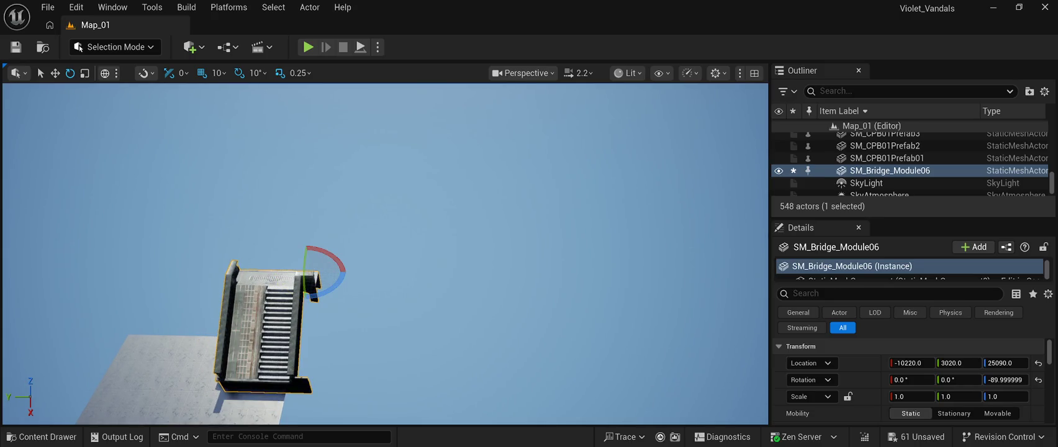
# Seat the stairway on the roof edge at height 24960 and add a duplicate beside it
pyautogui.click(56, 73)
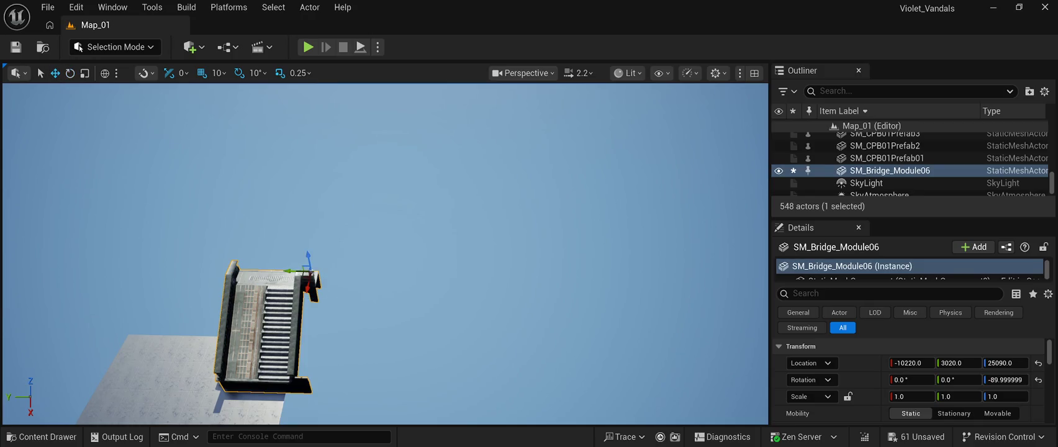
pyautogui.moveTo(288, 271)
pyautogui.mouseDown()
pyautogui.moveTo(162, 258)
pyautogui.moveTo(207, 261)
pyautogui.moveTo(239, 243)
pyautogui.moveTo(215, 228)
pyautogui.moveTo(342, 189)
pyautogui.moveTo(376, 266)
pyautogui.mouseUp()
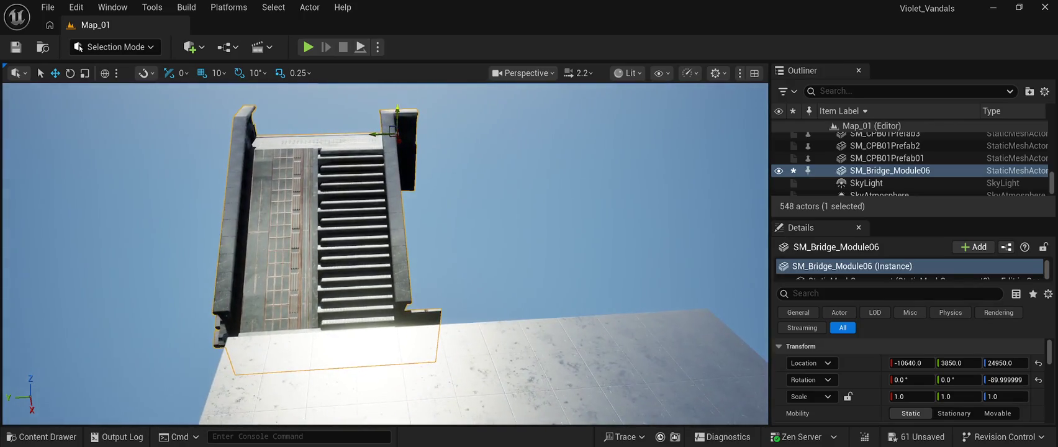
pyautogui.moveTo(398, 112); pyautogui.dragTo(399, 103)
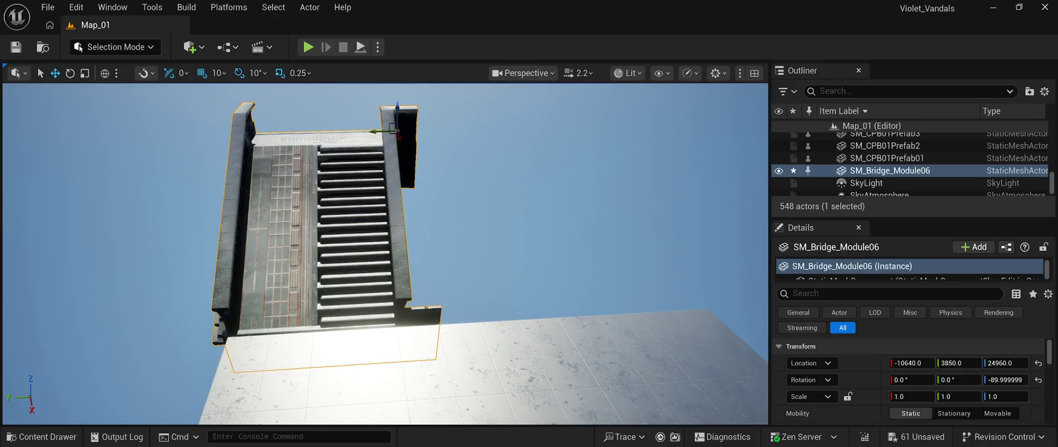
pyautogui.moveTo(376, 132); pyautogui.dragTo(385, 128)
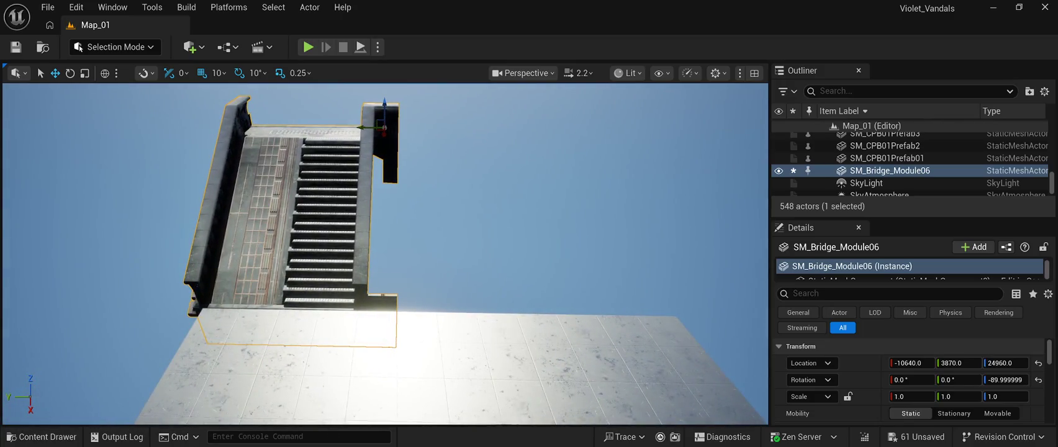
pyautogui.hotkey('ctrl', 'd')
pyautogui.moveTo(363, 127); pyautogui.dragTo(483, 135)
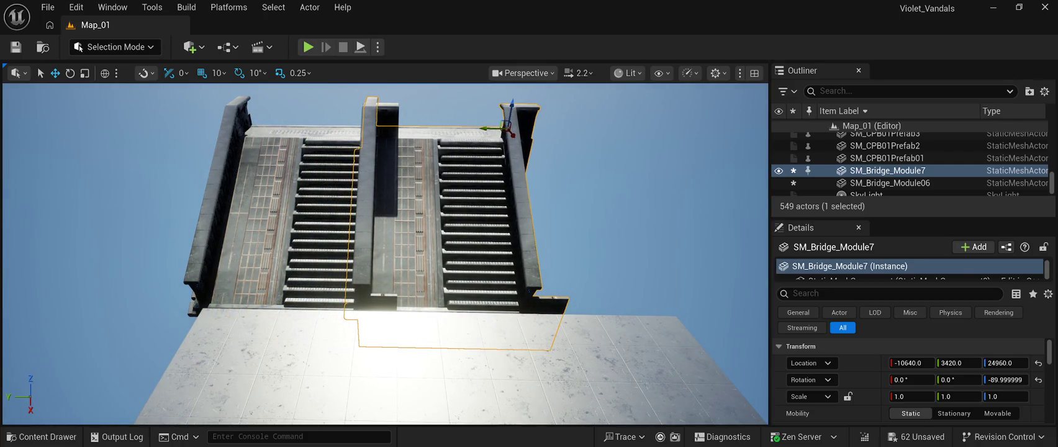
# Duplicate the bridge module to Y 3020 and nudge SM_Bridge_Module7 and SM_Bridge_Module8 sideways
pyautogui.press('d')
pyautogui.hotkey('ctrl', 'd')
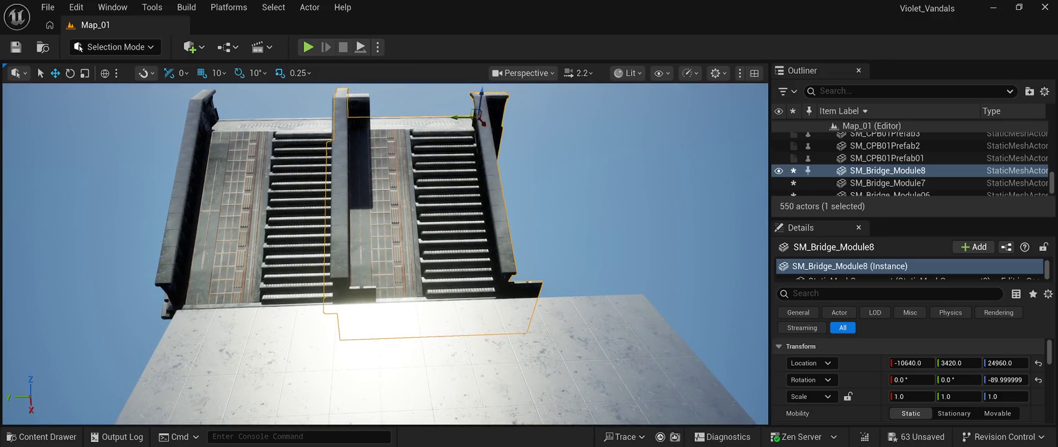
pyautogui.moveTo(457, 116); pyautogui.dragTo(574, 119)
pyautogui.press('d')
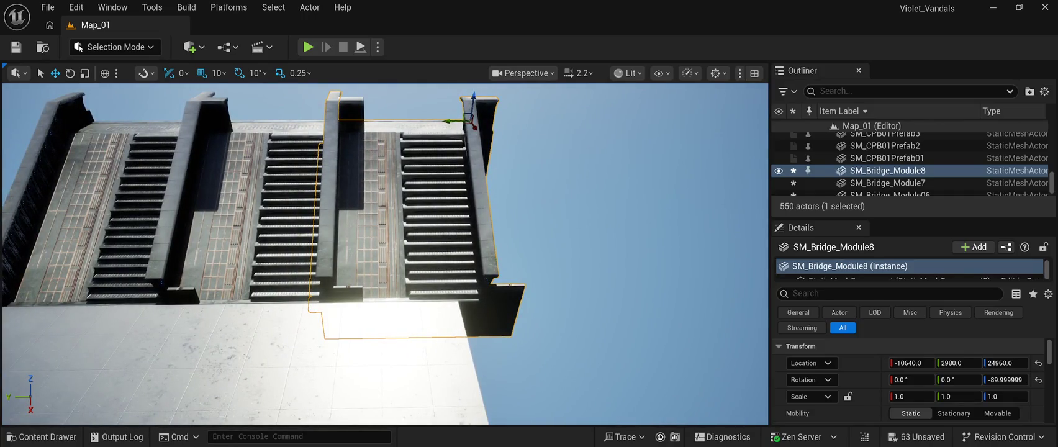
pyautogui.click(888, 183)
pyautogui.moveTo(329, 121); pyautogui.dragTo(262, 118)
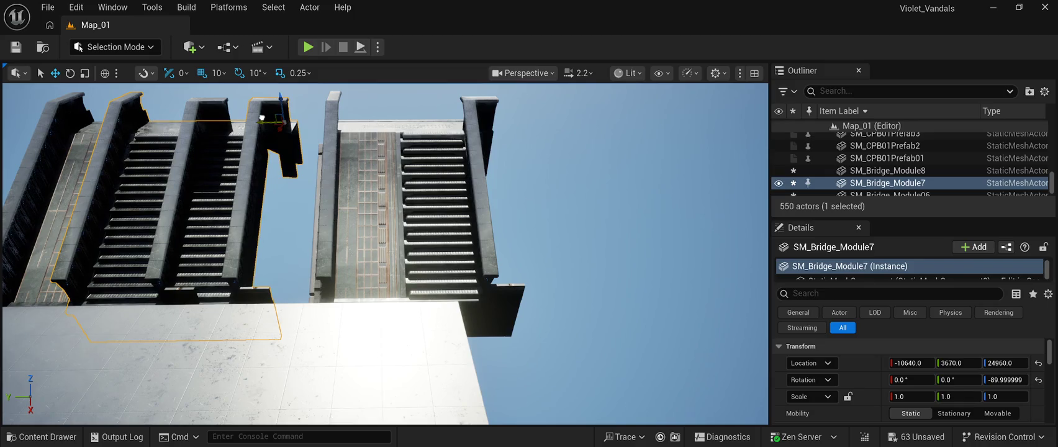
pyautogui.click(888, 170)
pyautogui.moveTo(447, 121)
pyautogui.mouseDown()
pyautogui.moveTo(396, 120)
pyautogui.moveTo(423, 123)
pyautogui.mouseUp()
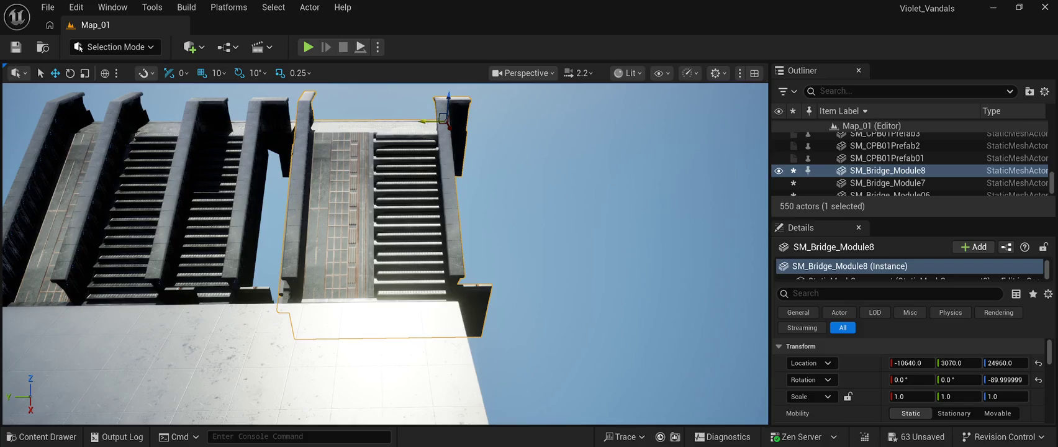
pyautogui.click(174, 186)
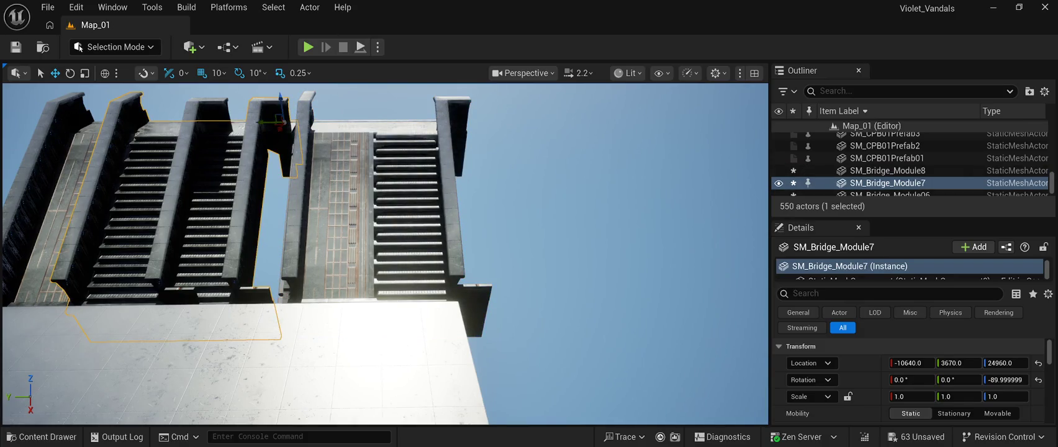
pyautogui.moveTo(263, 122); pyautogui.dragTo(281, 122)
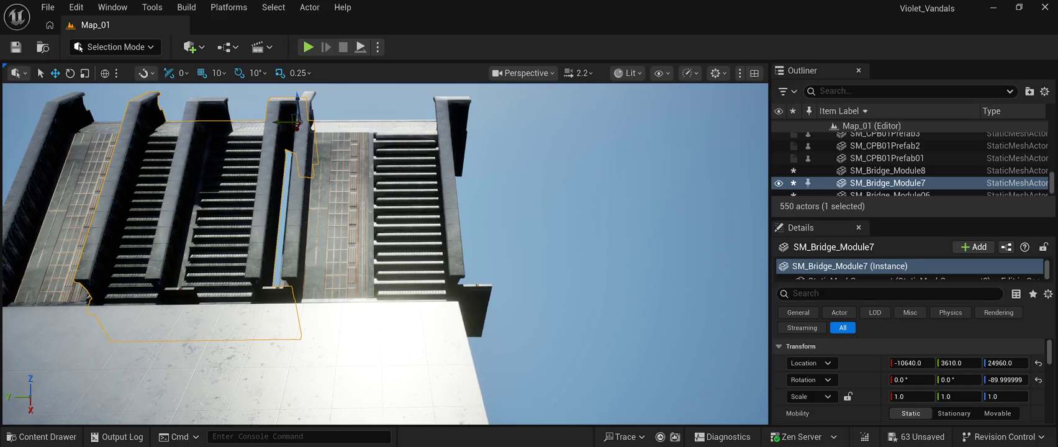
# Delete SM_Bridge_Module7 and SM_Bridge_Module06, leaving only SM_Bridge_Module8
pyautogui.press('Delete')
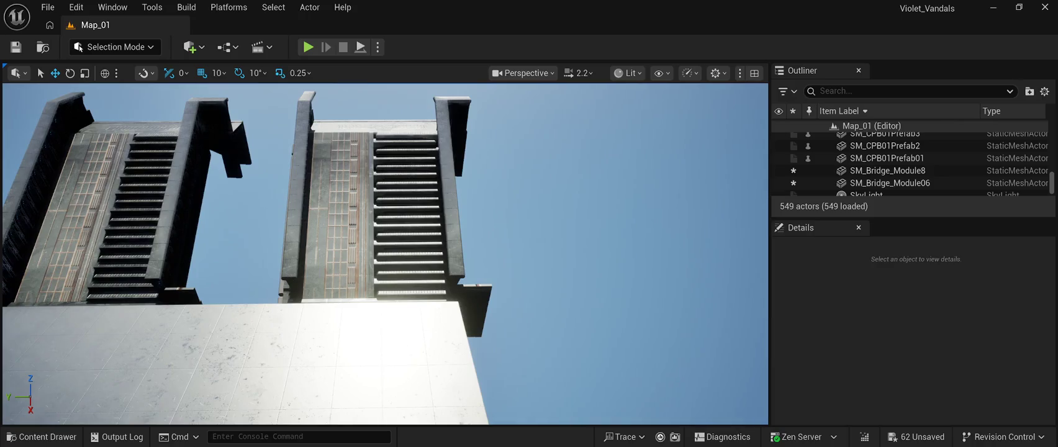
pyautogui.click(143, 186)
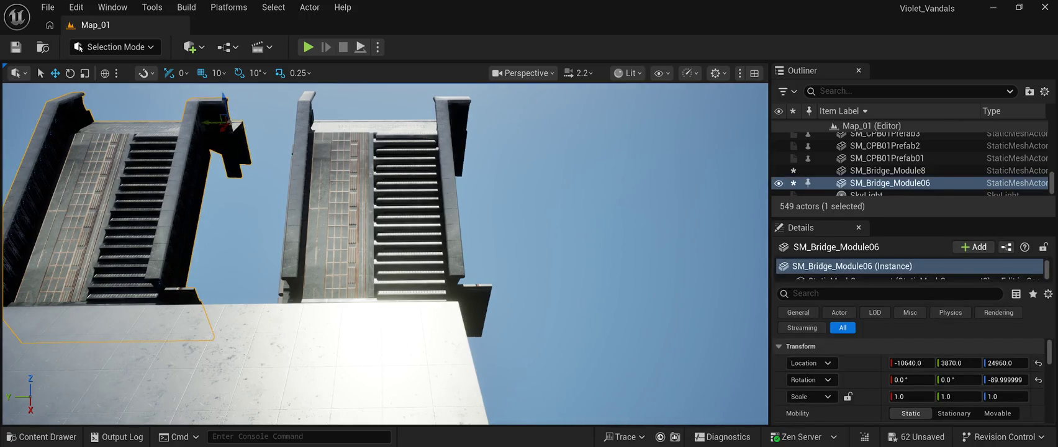
pyautogui.press('Delete')
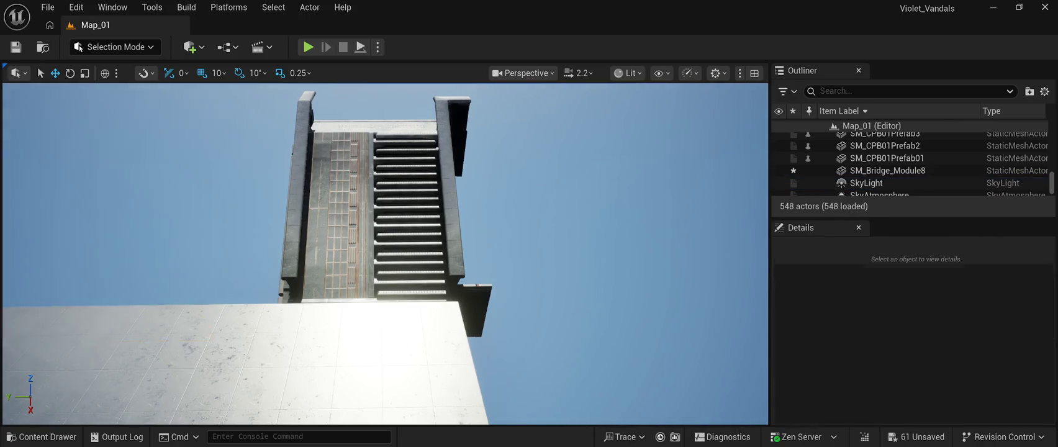
# Select SM_Bridge_Module8 and stretch its X scale while sliding it along Y
pyautogui.click(385, 205)
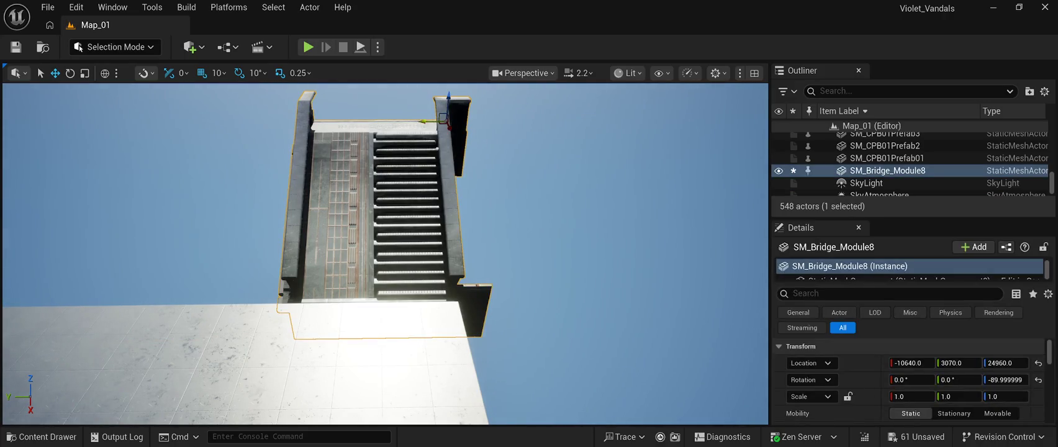
pyautogui.moveTo(424, 120); pyautogui.dragTo(304, 123)
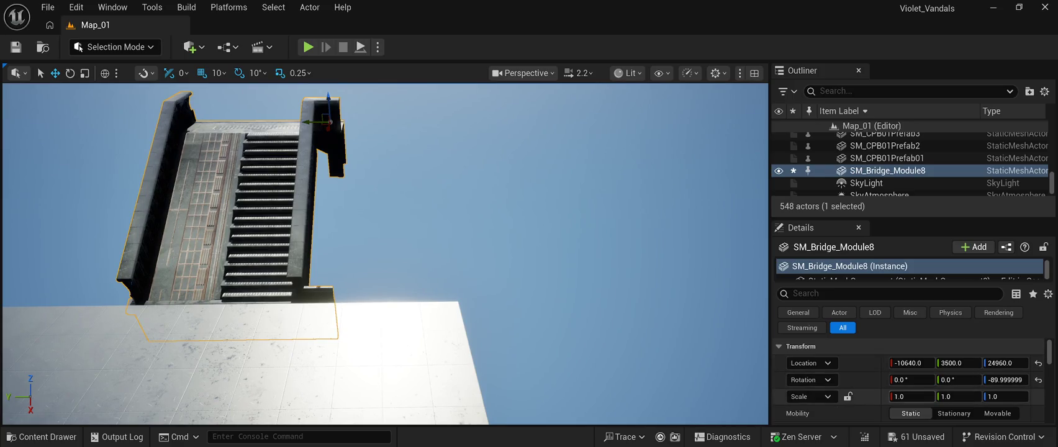
pyautogui.moveTo(912, 396); pyautogui.dragTo(972, 396)
pyautogui.moveTo(306, 135); pyautogui.dragTo(436, 141)
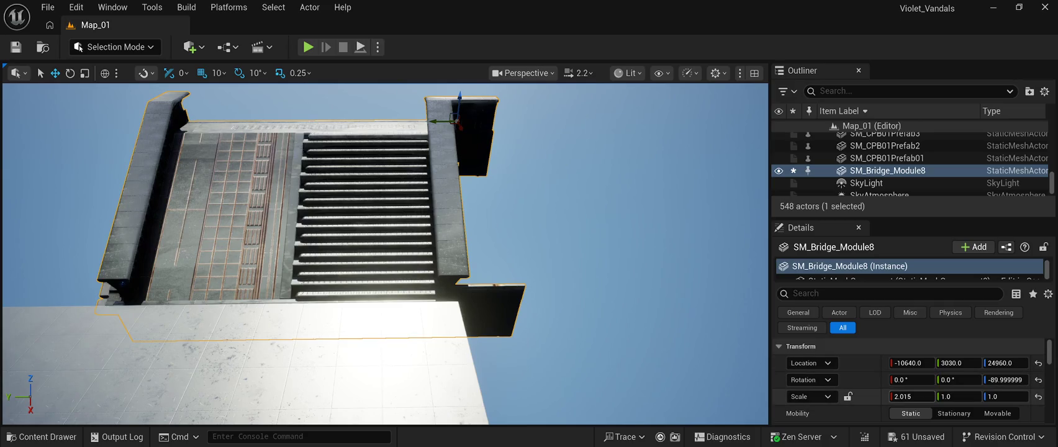
pyautogui.moveTo(911, 396); pyautogui.dragTo(947, 396)
pyautogui.moveTo(385, 248)
pyautogui.mouseDown()
pyautogui.moveTo(360, 274)
pyautogui.moveTo(373, 286)
pyautogui.moveTo(401, 275)
pyautogui.mouseUp()
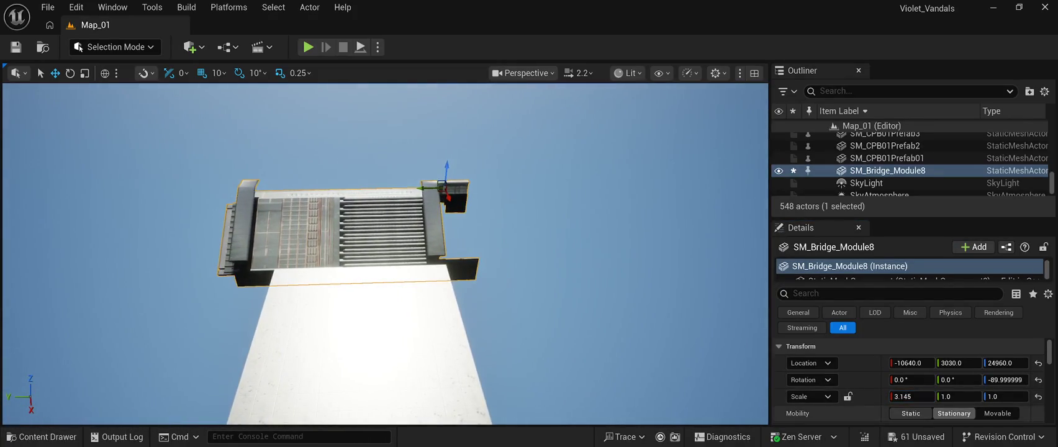
pyautogui.moveTo(911, 396); pyautogui.dragTo(903, 397)
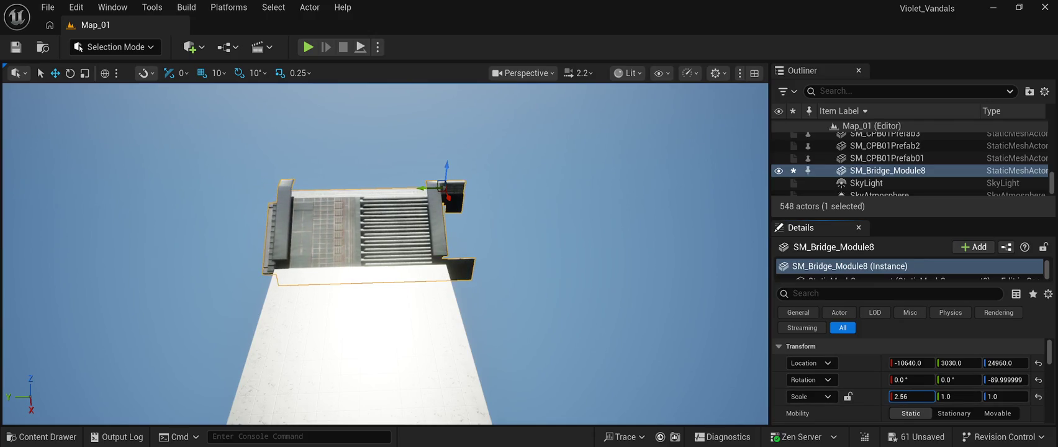
# Move the bridge module to Location X -10530 and raise it to Z 25000
pyautogui.moveTo(385, 249)
pyautogui.mouseDown()
pyautogui.moveTo(391, 184)
pyautogui.moveTo(403, 199)
pyautogui.mouseUp()
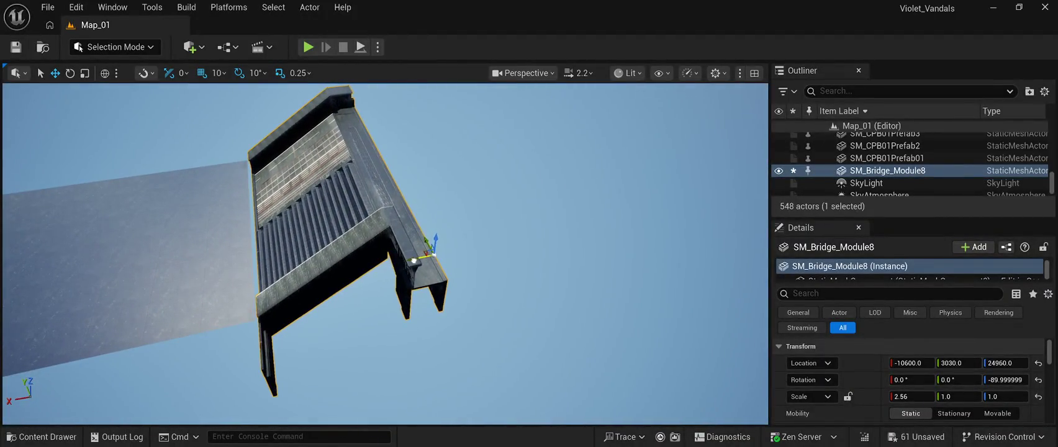
pyautogui.moveTo(403, 198)
pyautogui.mouseDown()
pyautogui.moveTo(410, 190)
pyautogui.moveTo(398, 186)
pyautogui.moveTo(422, 178)
pyautogui.moveTo(371, 187)
pyautogui.mouseUp()
pyautogui.moveTo(279, 386)
pyautogui.mouseDown()
pyautogui.moveTo(294, 352)
pyautogui.moveTo(334, 313)
pyautogui.mouseUp()
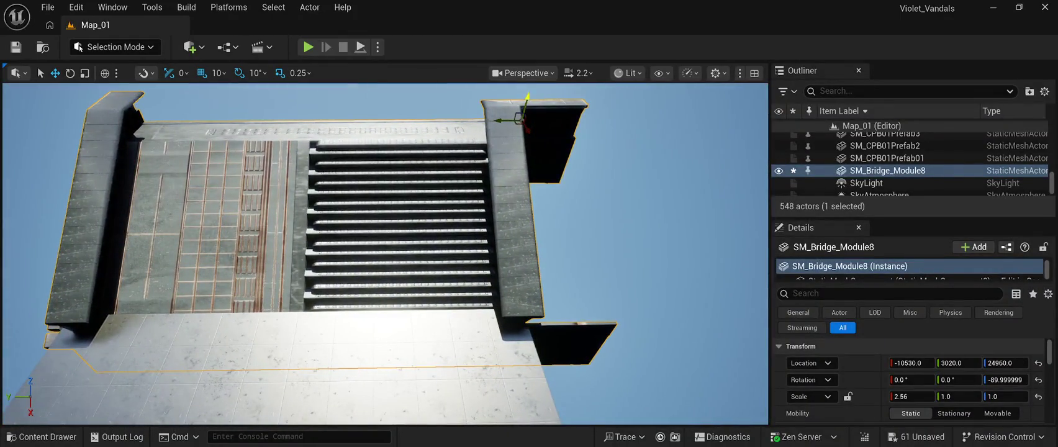
pyautogui.moveTo(527, 96); pyautogui.dragTo(530, 87)
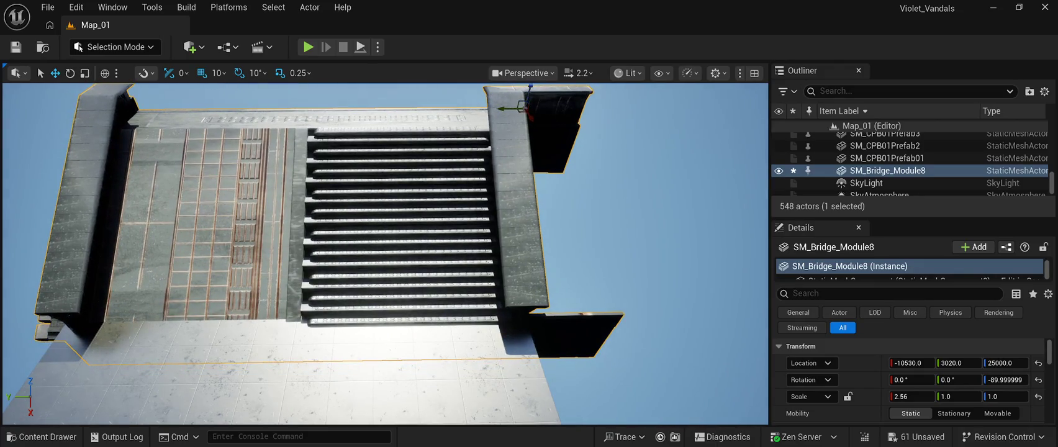
# Raise SM_Bridge_Module8 to Z 25010 and shift it to X -10590
pyautogui.scroll(-10, 385, 255)
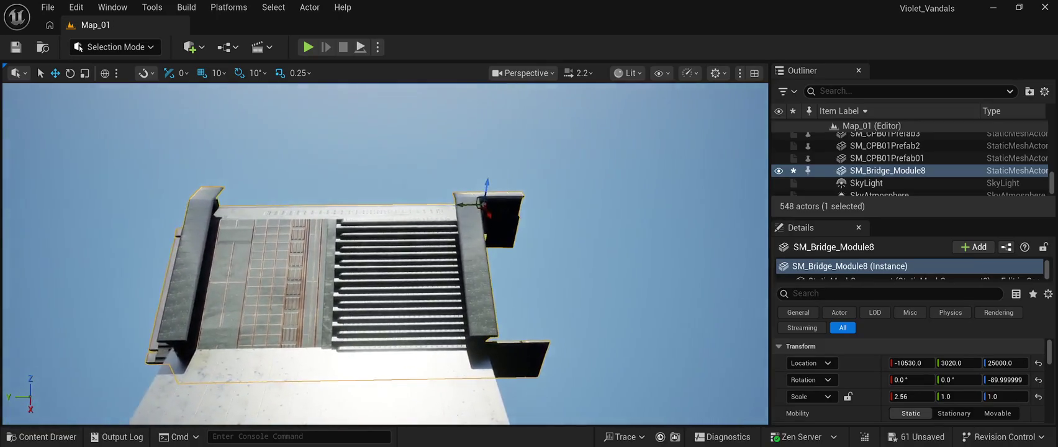
pyautogui.moveTo(487, 185); pyautogui.dragTo(499, 181)
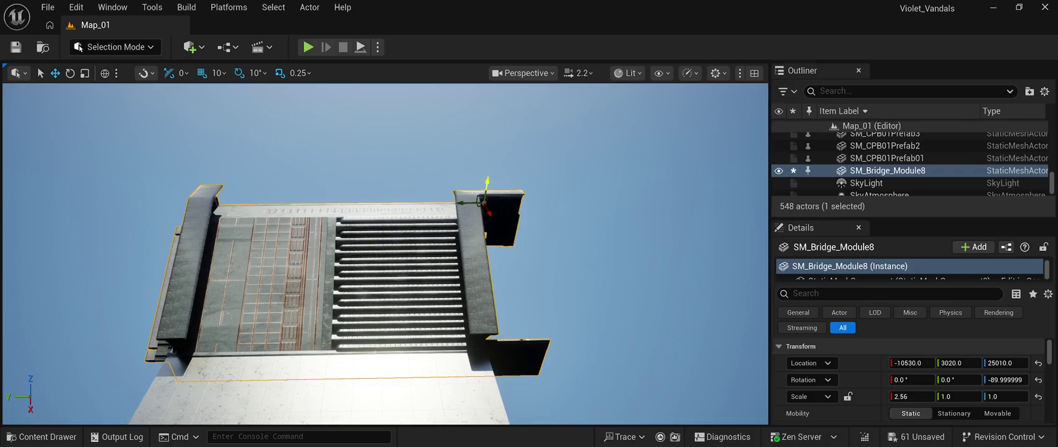
pyautogui.moveTo(489, 213); pyautogui.dragTo(492, 201)
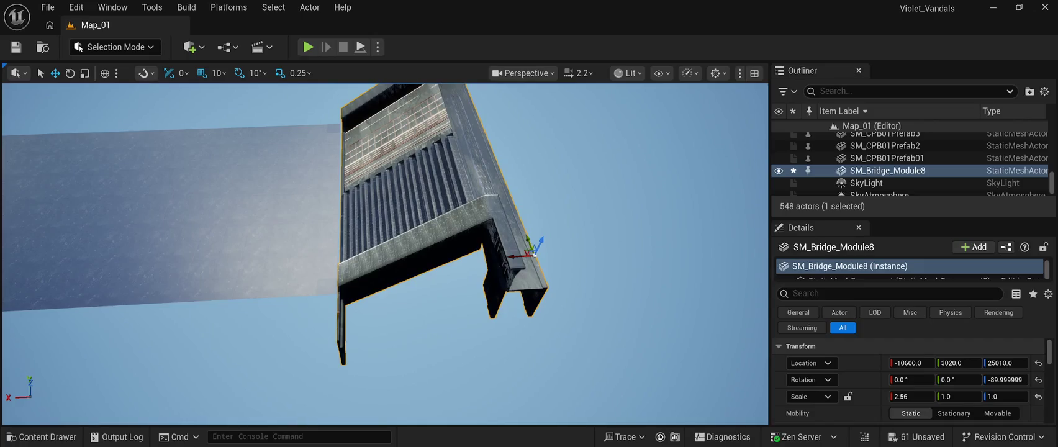
pyautogui.moveTo(513, 254); pyautogui.dragTo(511, 254)
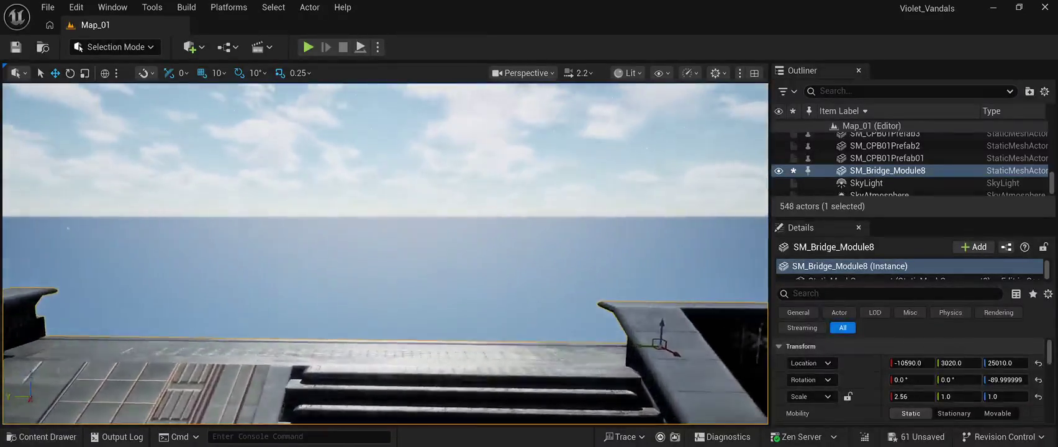
pyautogui.scroll(-5, 385, 254)
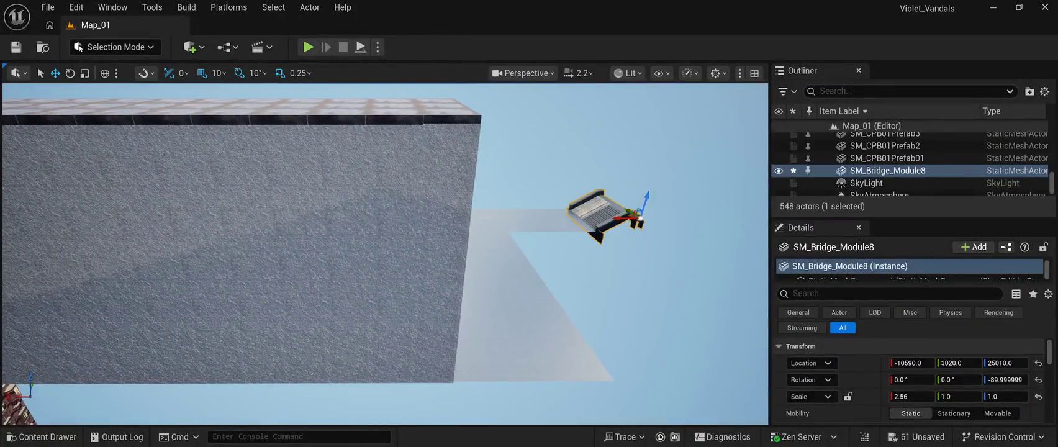
pyautogui.click(450, 153)
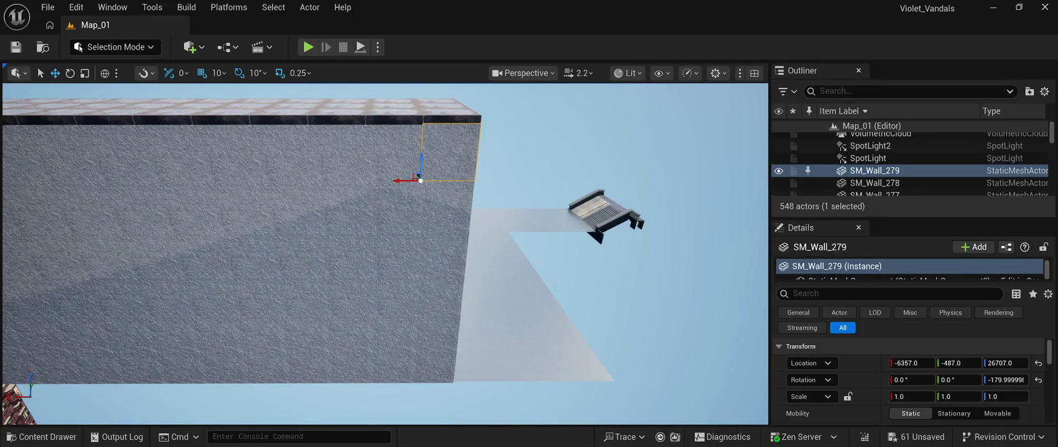
pyautogui.keyDown('ctrl'); pyautogui.click(394, 152); pyautogui.keyUp('ctrl')
pyautogui.keyDown('ctrl'); pyautogui.click(339, 153); pyautogui.keyUp('ctrl')
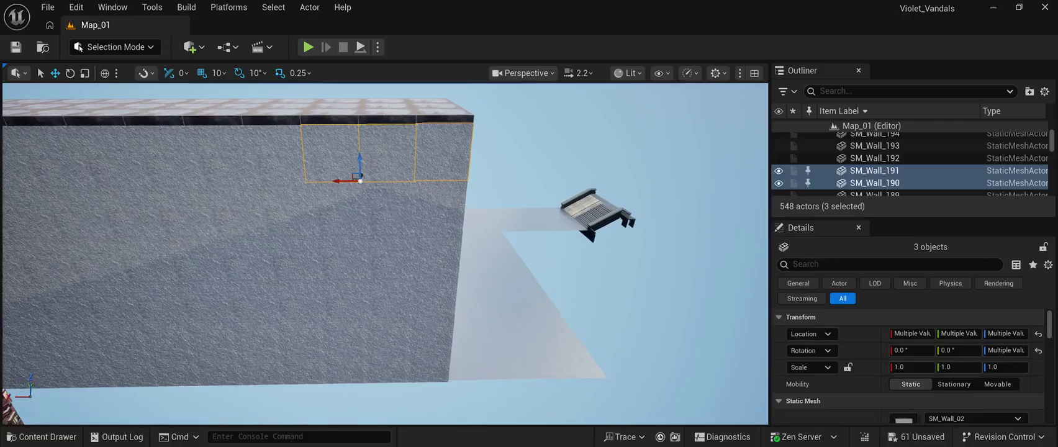
pyautogui.keyDown('ctrl'); pyautogui.click(332, 205); pyautogui.keyUp('ctrl')
pyautogui.keyDown('ctrl'); pyautogui.click(438, 205); pyautogui.keyUp('ctrl')
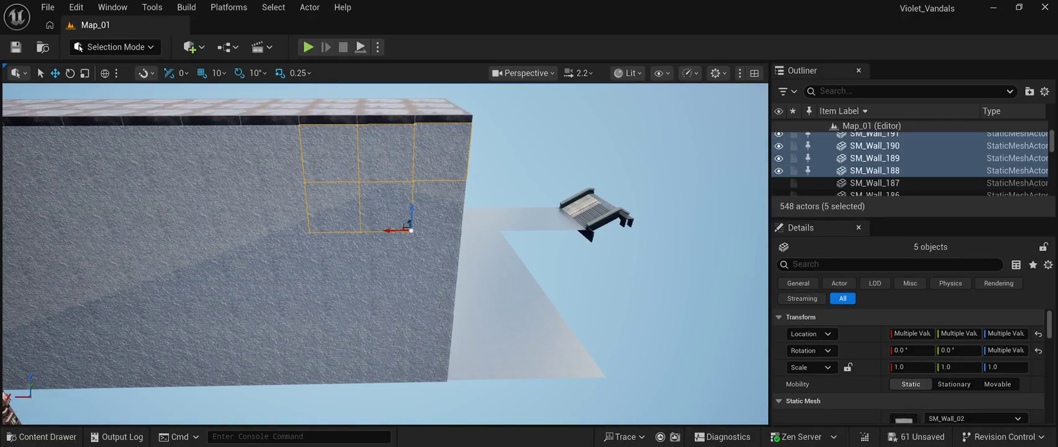
pyautogui.keyDown('ctrl'); pyautogui.click(386, 205); pyautogui.keyUp('ctrl')
pyautogui.keyDown('ctrl'); pyautogui.click(435, 252); pyautogui.keyUp('ctrl')
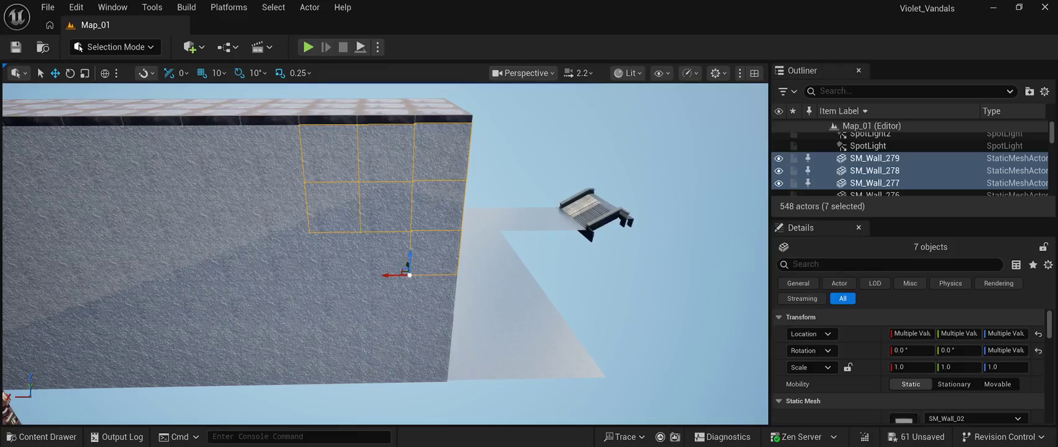
pyautogui.keyDown('ctrl'); pyautogui.click(385, 255); pyautogui.keyUp('ctrl')
pyautogui.keyDown('ctrl'); pyautogui.click(336, 255); pyautogui.keyUp('ctrl')
pyautogui.keyDown('ctrl'); pyautogui.click(357, 298); pyautogui.keyUp('ctrl')
pyautogui.keyDown('ctrl'); pyautogui.click(385, 297); pyautogui.keyUp('ctrl')
pyautogui.keyDown('ctrl'); pyautogui.click(435, 297); pyautogui.keyUp('ctrl')
pyautogui.keyDown('ctrl'); pyautogui.click(428, 335); pyautogui.keyUp('ctrl')
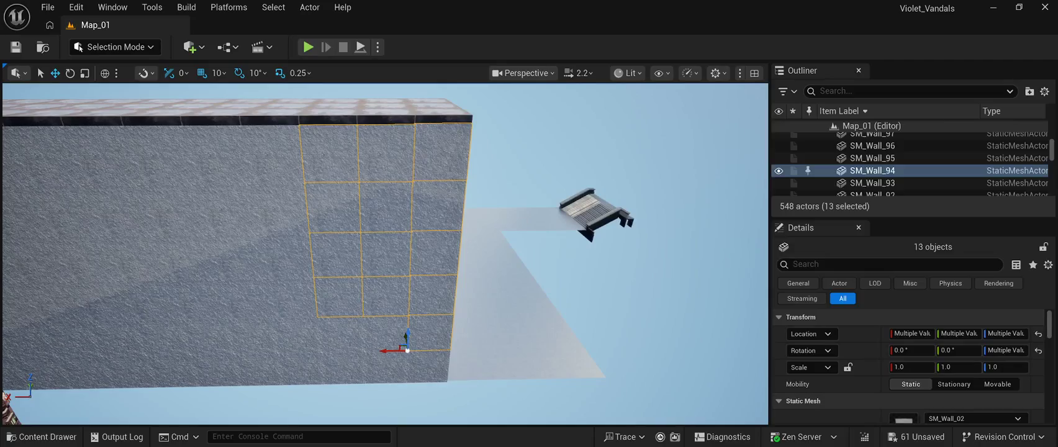
pyautogui.keyDown('ctrl'); pyautogui.click(341, 335); pyautogui.keyUp('ctrl')
pyautogui.keyDown('ctrl'); pyautogui.click(343, 368); pyautogui.keyUp('ctrl')
pyautogui.keyDown('ctrl'); pyautogui.click(385, 367); pyautogui.keyUp('ctrl')
pyautogui.keyDown('ctrl'); pyautogui.click(428, 368); pyautogui.keyUp('ctrl')
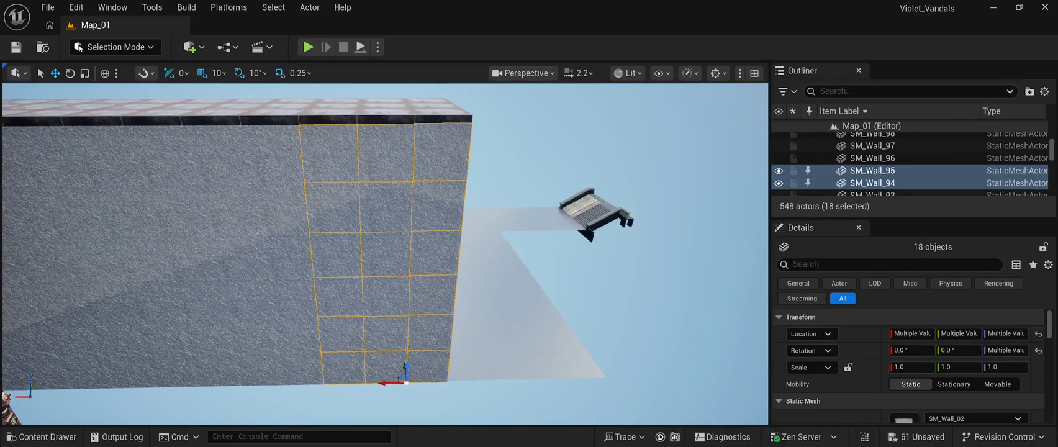
pyautogui.hotkey('ctrl', 'd')
pyautogui.moveTo(392, 383)
pyautogui.mouseDown()
pyautogui.moveTo(546, 380)
pyautogui.moveTo(516, 380)
pyautogui.mouseUp()
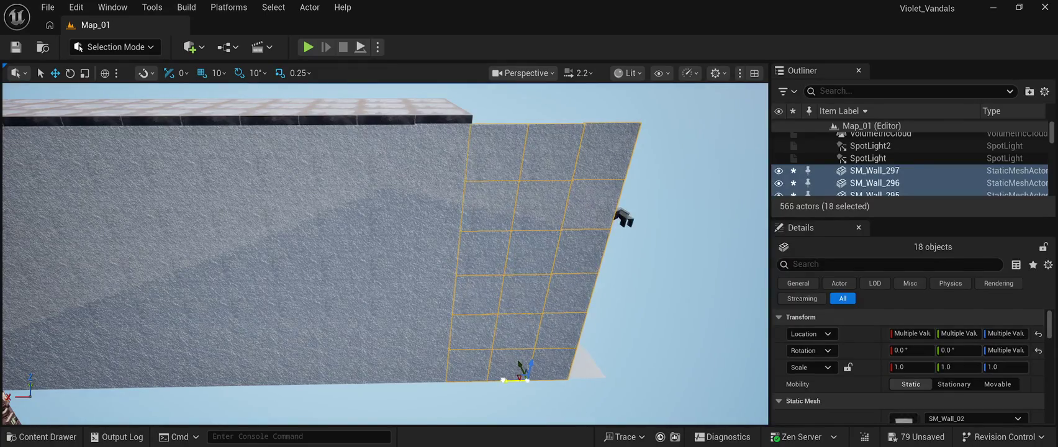
pyautogui.press('w')
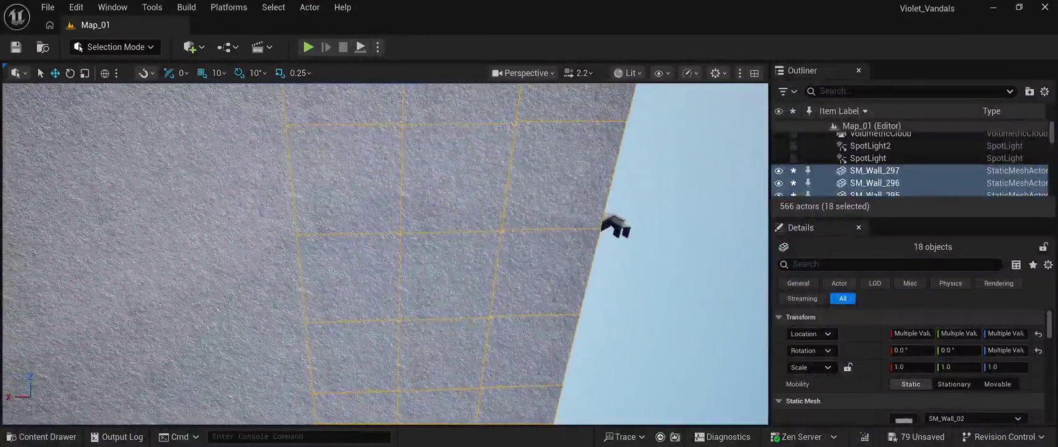
pyautogui.press('s')
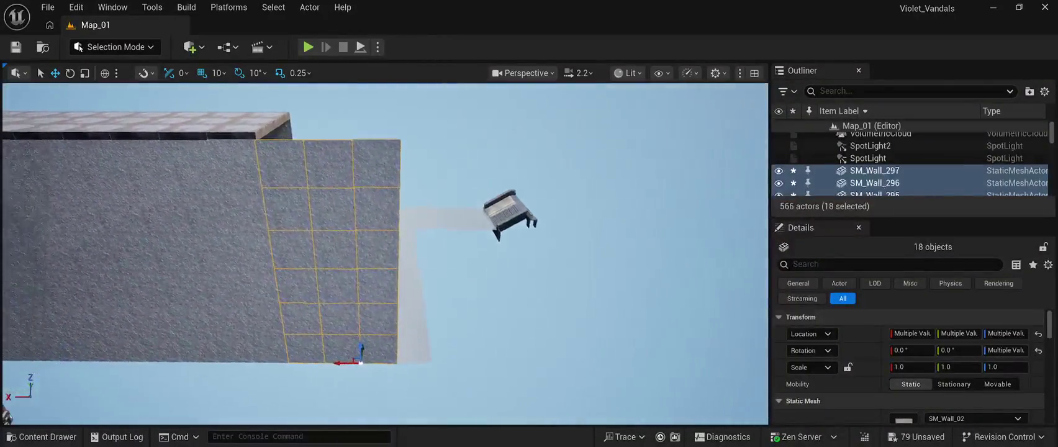
pyautogui.press('w')
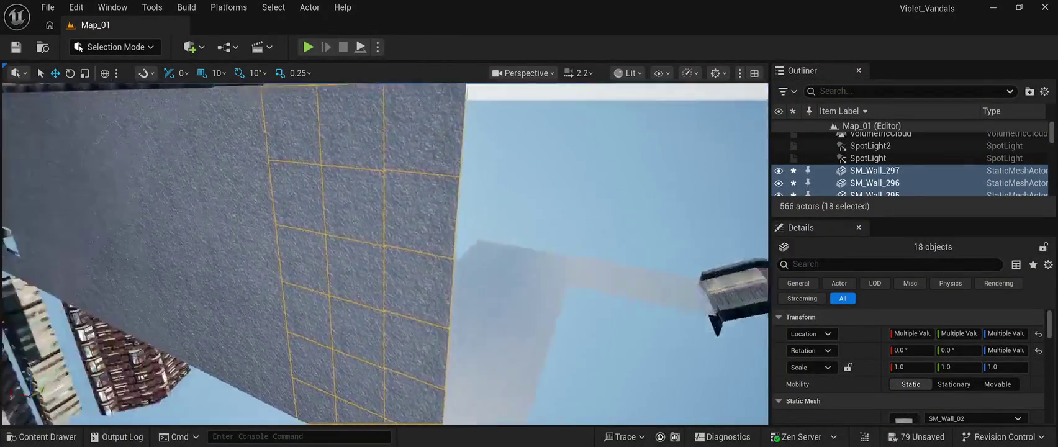
pyautogui.press('w')
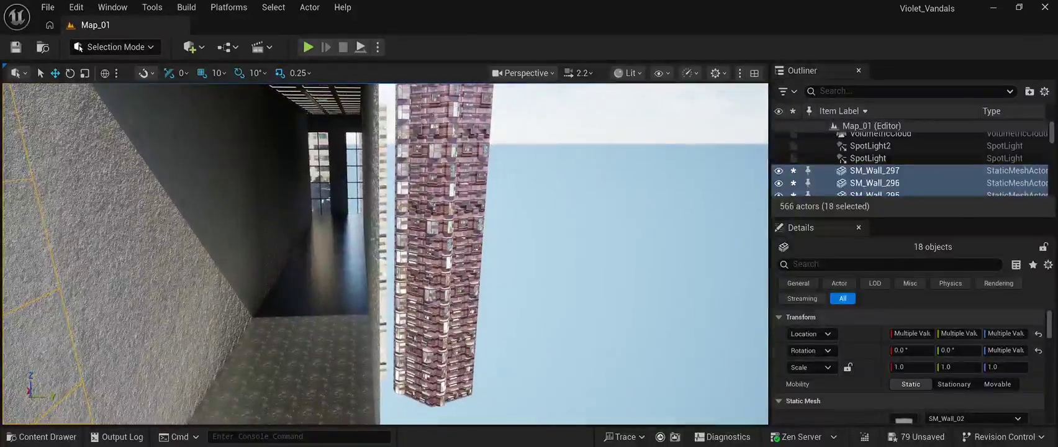
pyautogui.click(902, 189)
pyautogui.press('w')
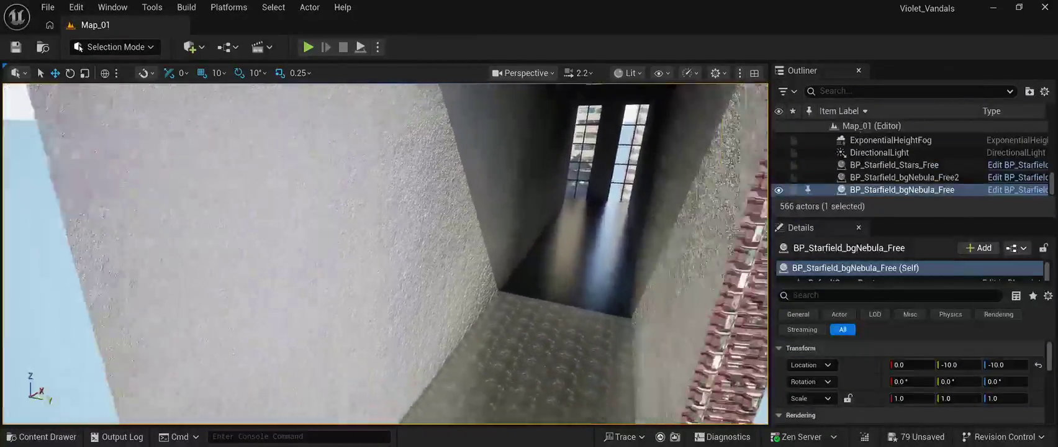
pyautogui.press('w')
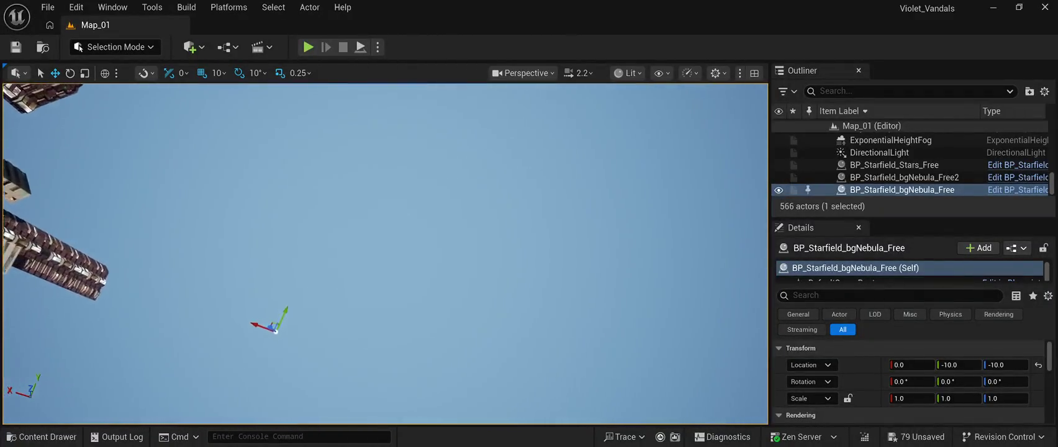
pyautogui.press('w')
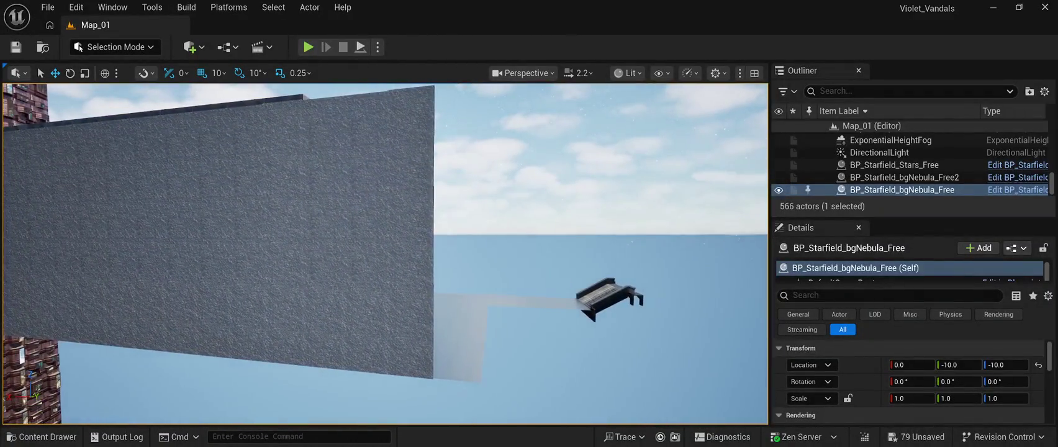
pyautogui.click(410, 353)
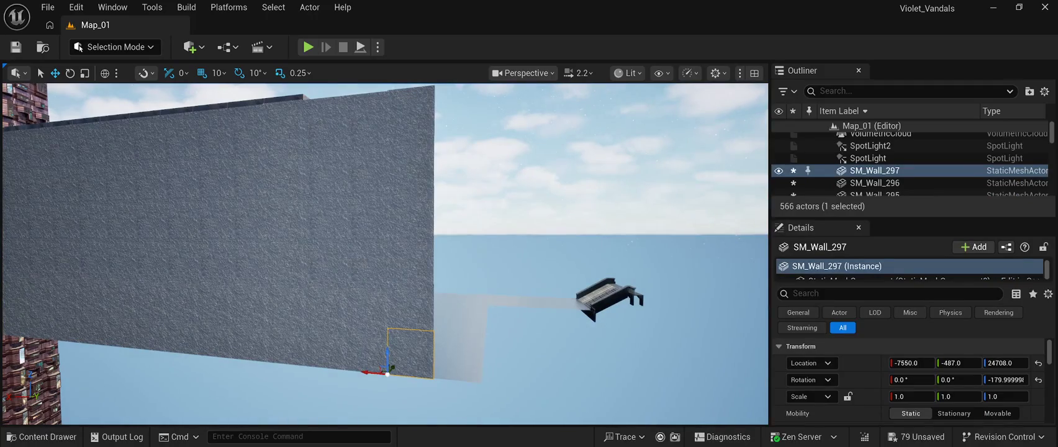
# Select the six tiles of the wall's edge column and duplicate them
pyautogui.keyDown('ctrl'); pyautogui.click(410, 305); pyautogui.keyUp('ctrl')
pyautogui.keyDown('ctrl'); pyautogui.click(410, 259); pyautogui.keyUp('ctrl')
pyautogui.keyDown('ctrl'); pyautogui.click(410, 210); pyautogui.keyUp('ctrl')
pyautogui.keyDown('ctrl'); pyautogui.click(410, 160); pyautogui.keyUp('ctrl')
pyautogui.keyDown('ctrl'); pyautogui.click(410, 111); pyautogui.keyUp('ctrl')
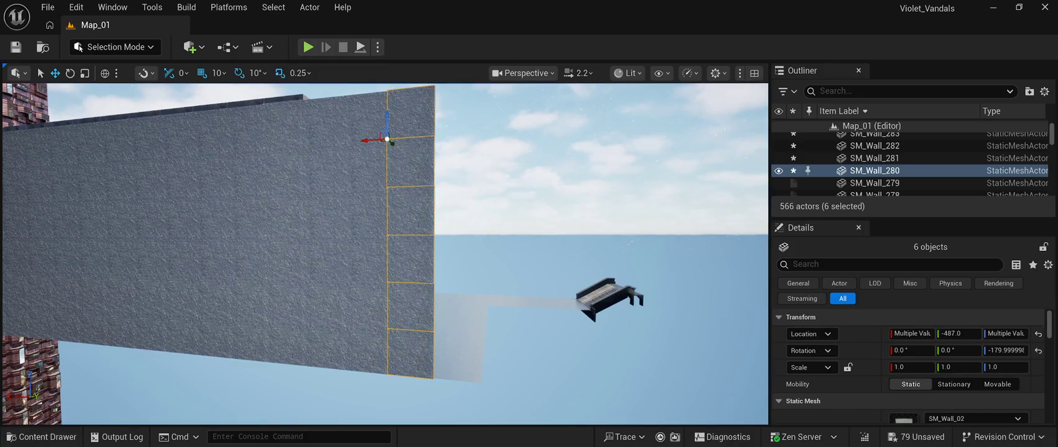
pyautogui.hotkey('ctrl', 'd')
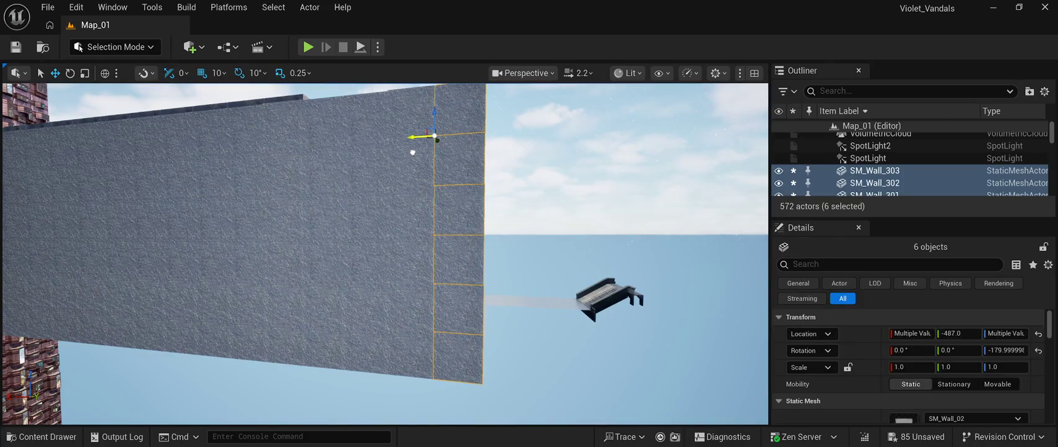
# Fly around to inspect the extended wall, then select the top tile at its end
pyautogui.press('w')
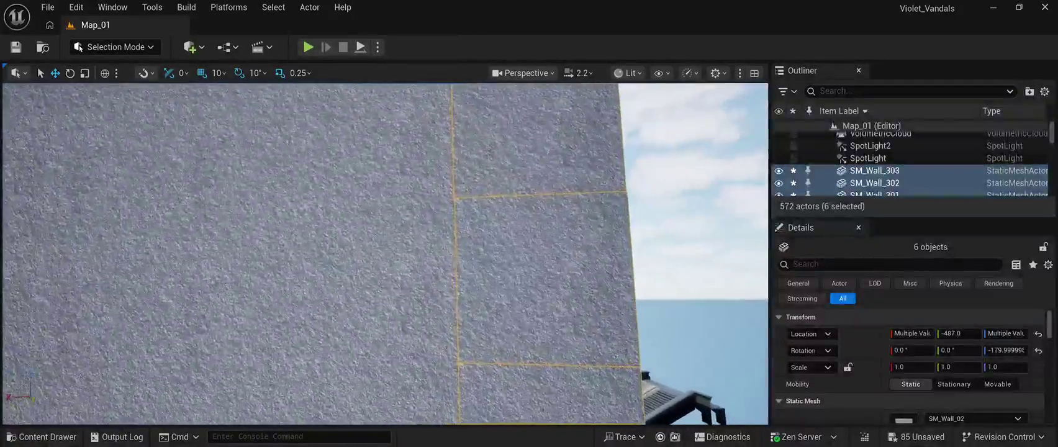
pyautogui.click(621, 155)
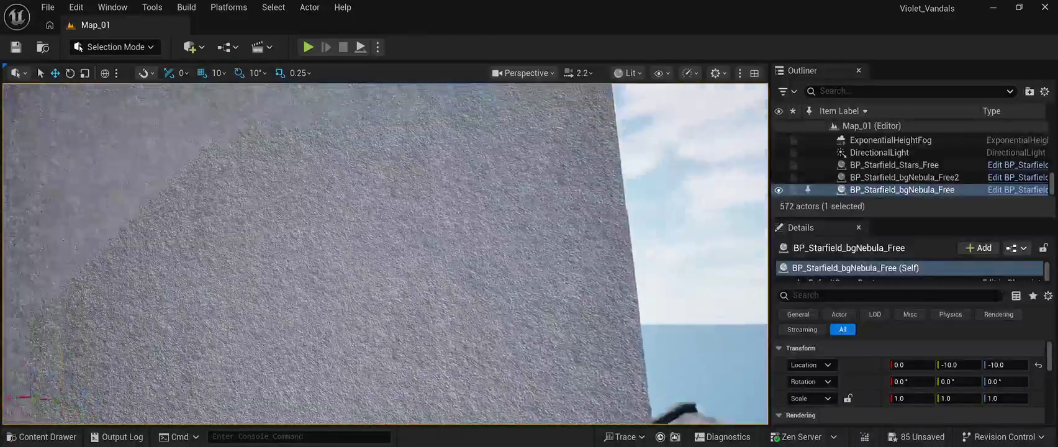
pyautogui.press('f')
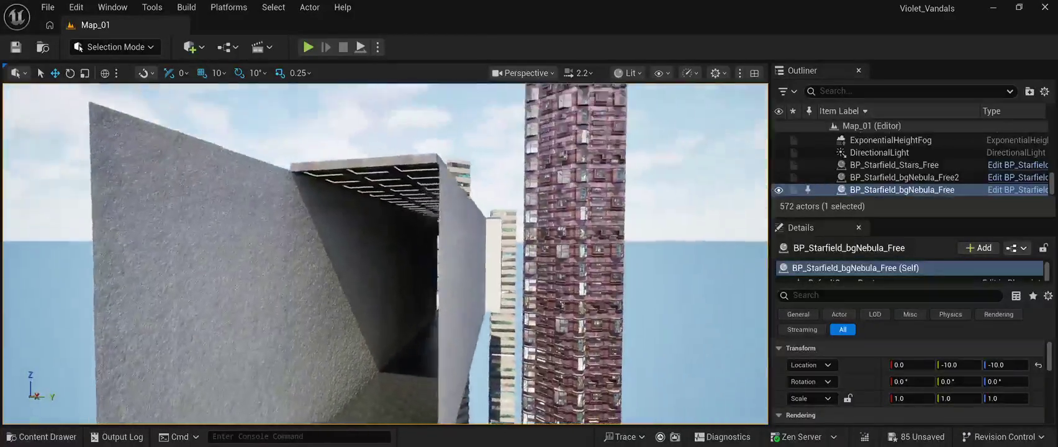
pyautogui.press('w')
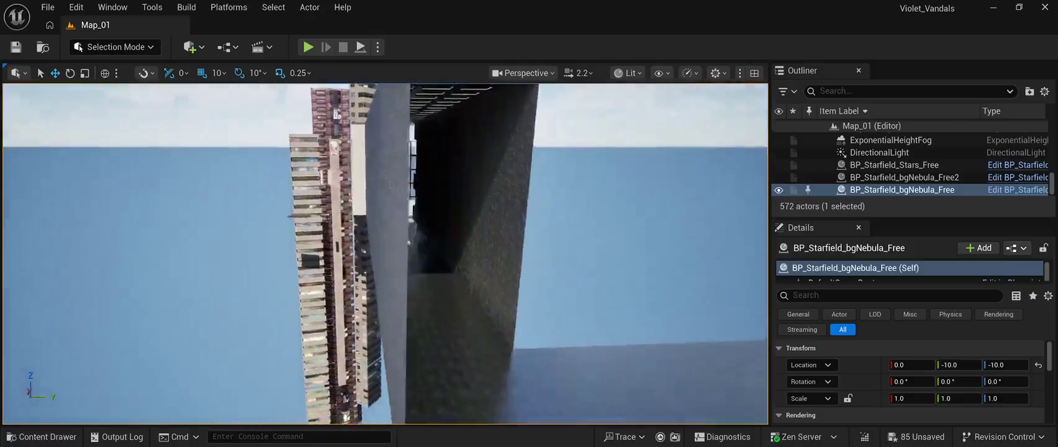
pyautogui.press('s')
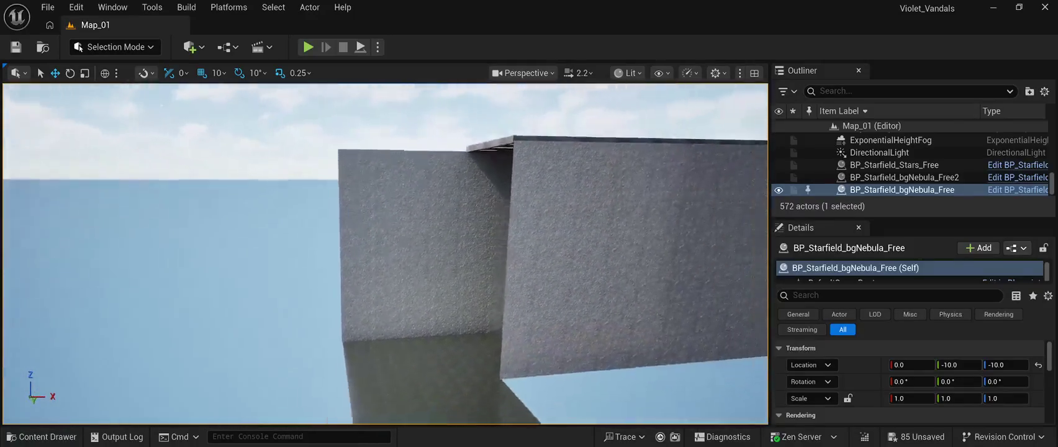
pyautogui.press('s')
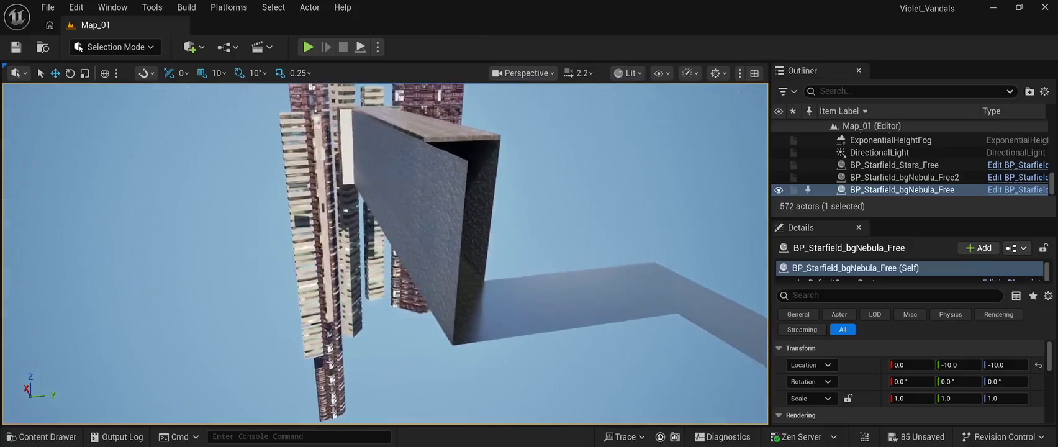
pyautogui.press('w')
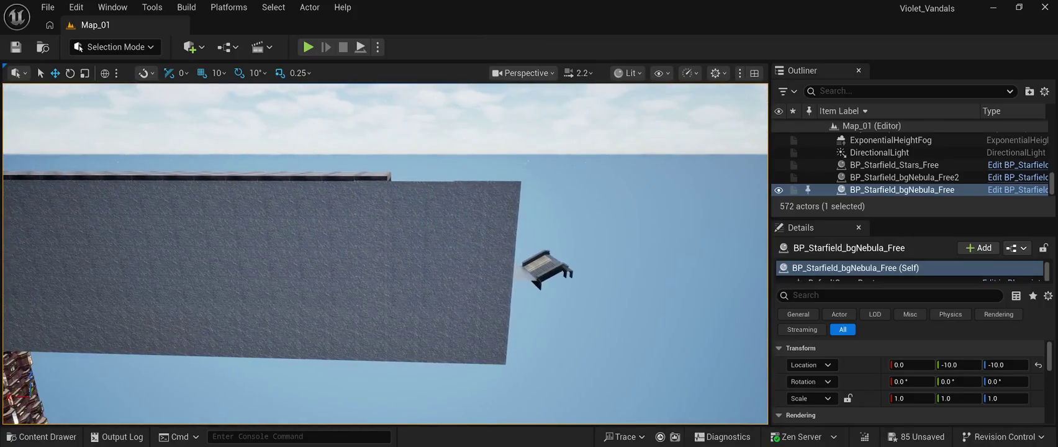
pyautogui.click(503, 197)
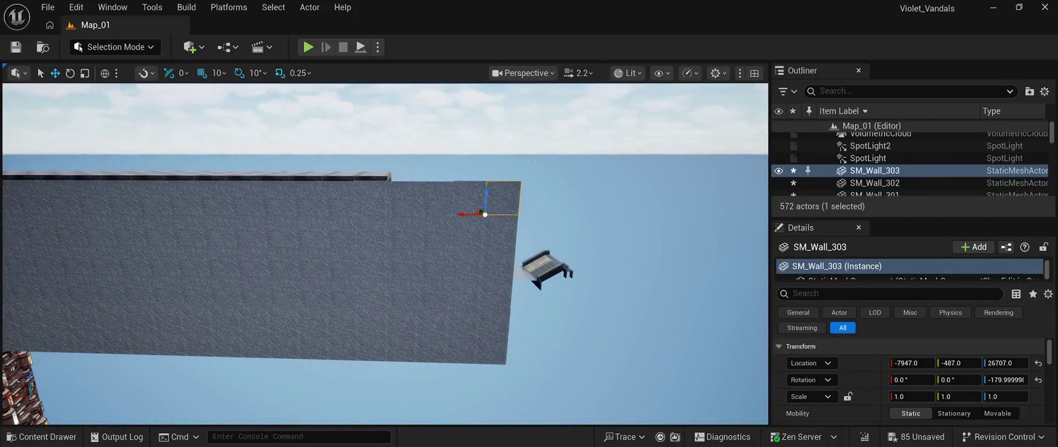
# Add the remaining tiles of the wall's edge block to build a 24-tile selection
pyautogui.keyDown('ctrl'); pyautogui.click(470, 197); pyautogui.keyUp('ctrl')
pyautogui.keyDown('ctrl'); pyautogui.click(437, 197); pyautogui.keyUp('ctrl')
pyautogui.keyDown('ctrl'); pyautogui.click(403, 198); pyautogui.keyUp('ctrl')
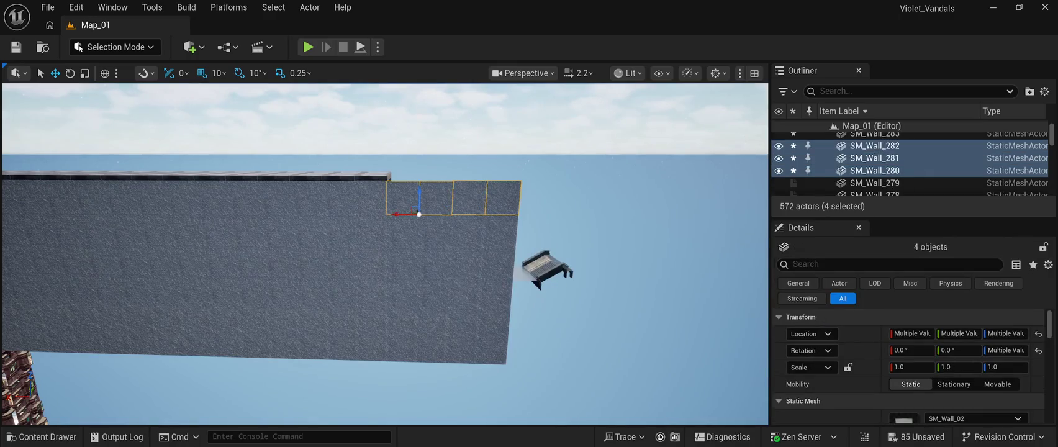
pyautogui.keyDown('ctrl'); pyautogui.click(399, 231); pyautogui.keyUp('ctrl')
pyautogui.keyDown('ctrl'); pyautogui.click(432, 231); pyautogui.keyUp('ctrl')
pyautogui.keyDown('ctrl'); pyautogui.click(498, 231); pyautogui.keyUp('ctrl')
pyautogui.keyDown('ctrl'); pyautogui.click(464, 231); pyautogui.keyUp('ctrl')
pyautogui.keyDown('ctrl'); pyautogui.click(494, 262); pyautogui.keyUp('ctrl')
pyautogui.keyDown('ctrl'); pyautogui.click(462, 263); pyautogui.keyUp('ctrl')
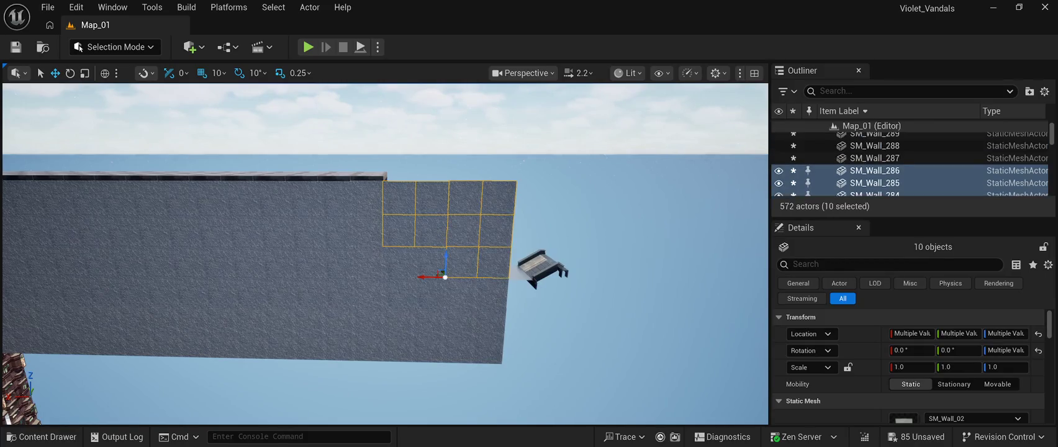
pyautogui.keyDown('ctrl'); pyautogui.click(431, 262); pyautogui.keyUp('ctrl')
pyautogui.keyDown('ctrl'); pyautogui.click(399, 262); pyautogui.keyUp('ctrl')
pyautogui.keyDown('ctrl'); pyautogui.click(398, 292); pyautogui.keyUp('ctrl')
pyautogui.keyDown('ctrl'); pyautogui.click(429, 291); pyautogui.keyUp('ctrl')
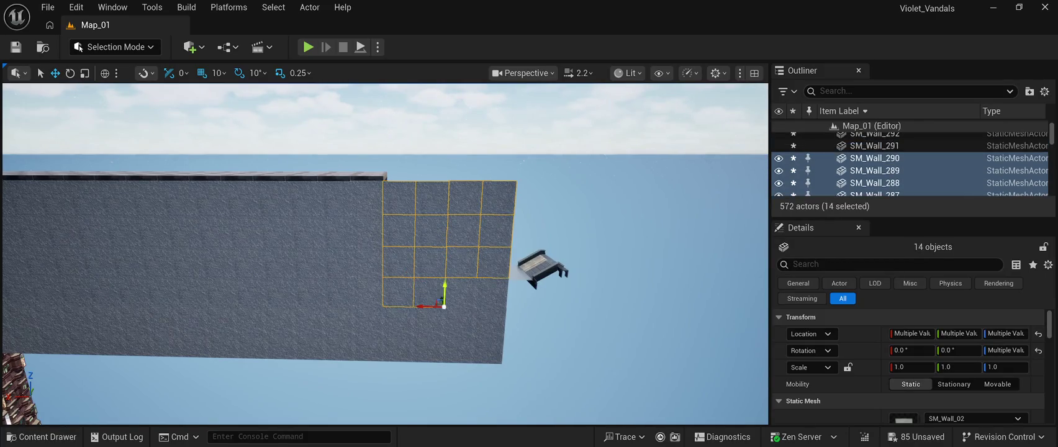
pyautogui.keyDown('ctrl'); pyautogui.click(462, 292); pyautogui.keyUp('ctrl')
pyautogui.keyDown('ctrl'); pyautogui.click(492, 292); pyautogui.keyUp('ctrl')
pyautogui.keyDown('ctrl'); pyautogui.click(490, 321); pyautogui.keyUp('ctrl')
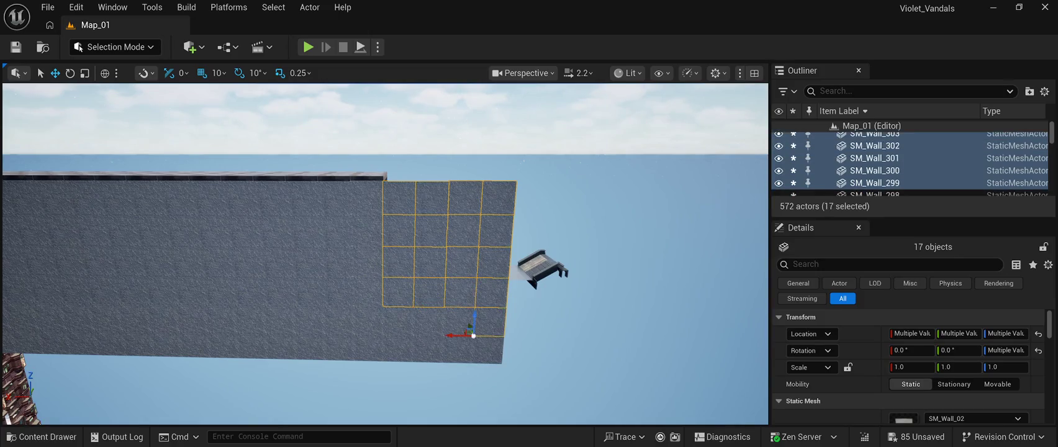
pyautogui.keyDown('ctrl'); pyautogui.click(459, 322); pyautogui.keyUp('ctrl')
pyautogui.keyDown('ctrl'); pyautogui.click(428, 321); pyautogui.keyUp('ctrl')
pyautogui.keyDown('ctrl'); pyautogui.click(397, 322); pyautogui.keyUp('ctrl')
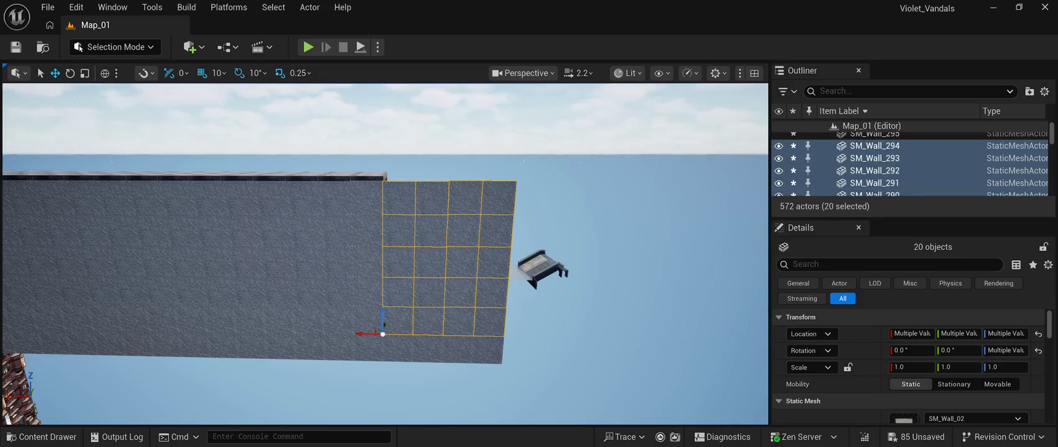
pyautogui.keyDown('ctrl'); pyautogui.click(396, 349); pyautogui.keyUp('ctrl')
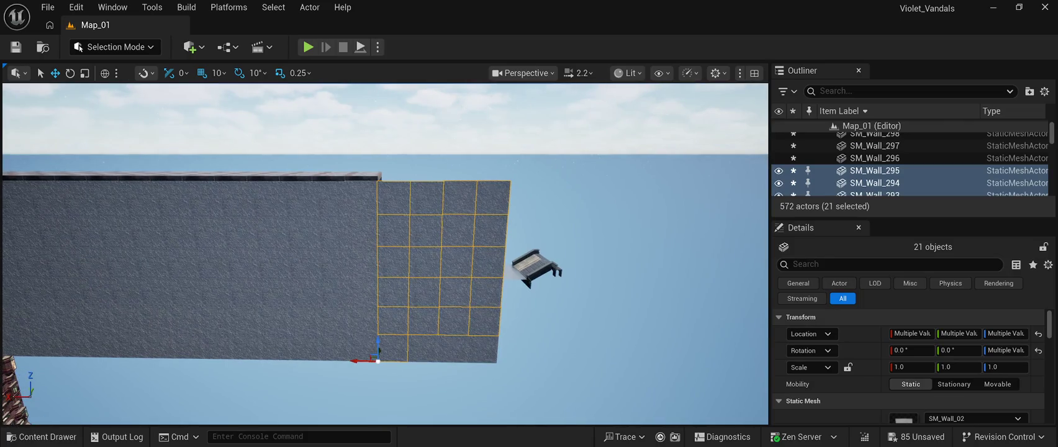
pyautogui.keyDown('ctrl'); pyautogui.click(423, 349); pyautogui.keyUp('ctrl')
pyautogui.keyDown('ctrl'); pyautogui.click(454, 349); pyautogui.keyUp('ctrl')
pyautogui.keyDown('ctrl'); pyautogui.click(482, 349); pyautogui.keyUp('ctrl')
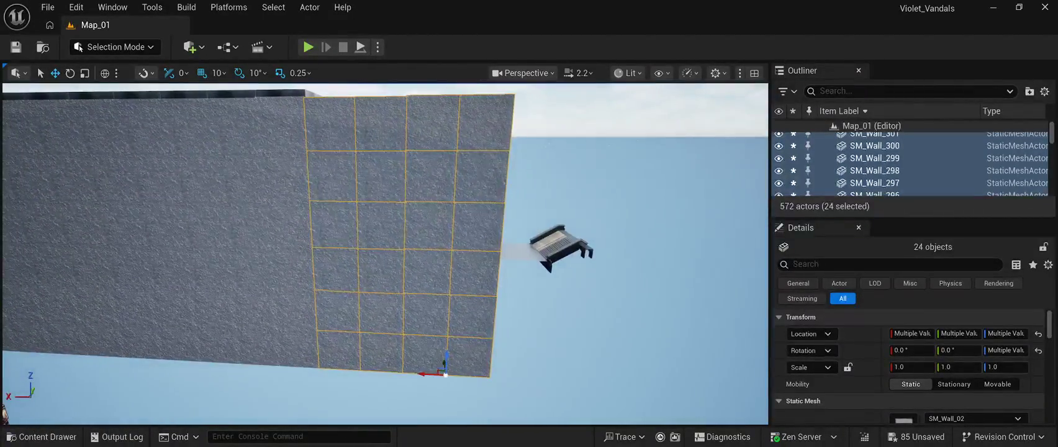
# Duplicate the 24 tiles, rotate the copy 90 degrees and fit it into the dark room corner
pyautogui.hotkey('ctrl', 'd')
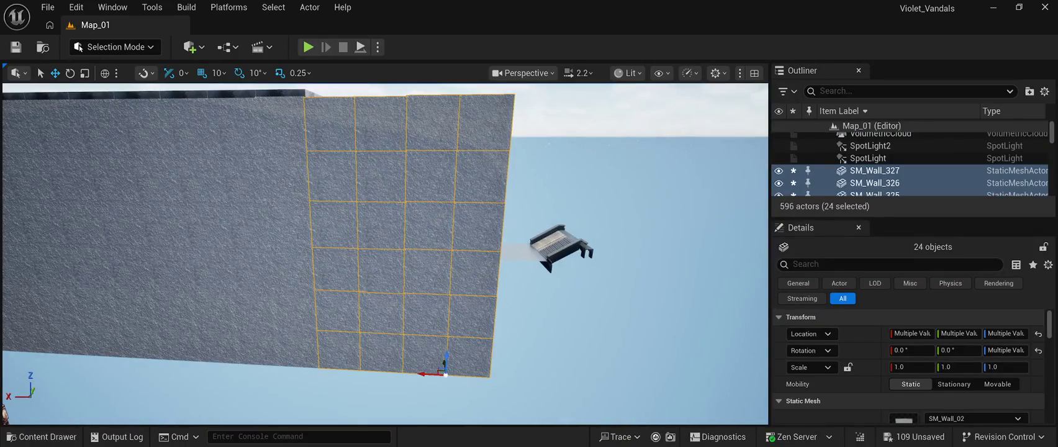
pyautogui.moveTo(432, 374)
pyautogui.mouseDown()
pyautogui.moveTo(606, 373)
pyautogui.moveTo(612, 383)
pyautogui.mouseUp()
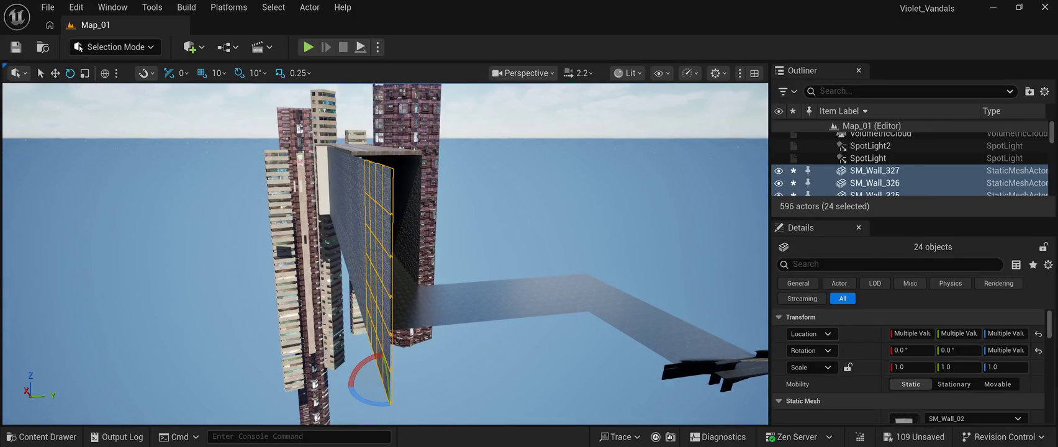
pyautogui.moveTo(374, 363); pyautogui.dragTo(339, 393)
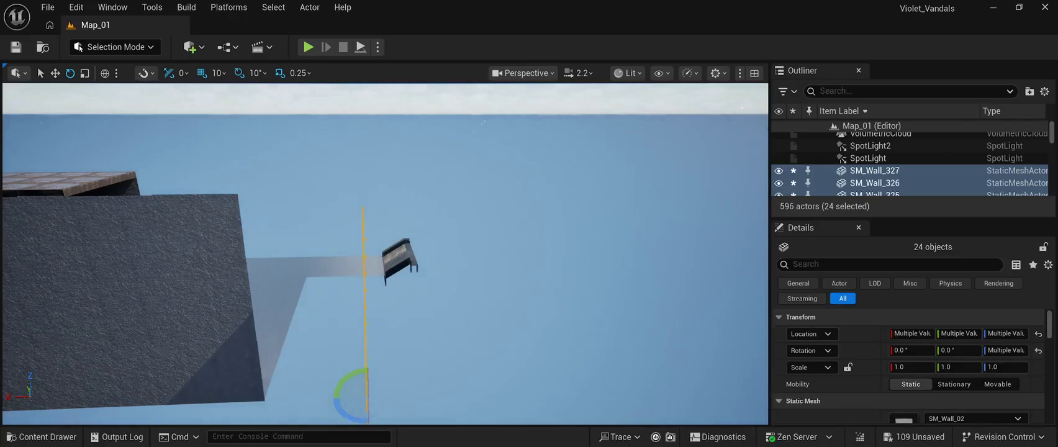
pyautogui.moveTo(346, 398); pyautogui.dragTo(261, 389)
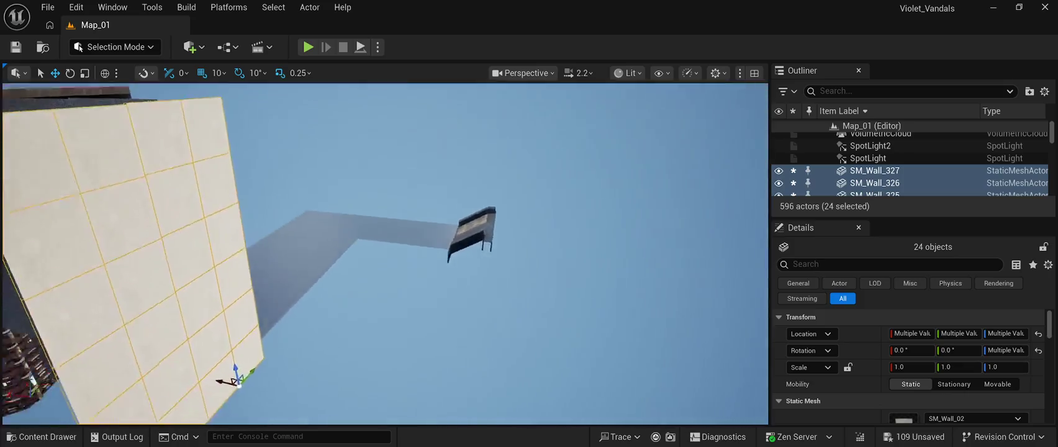
pyautogui.moveTo(277, 301)
pyautogui.mouseDown()
pyautogui.moveTo(402, 289)
pyautogui.moveTo(388, 289)
pyautogui.mouseUp()
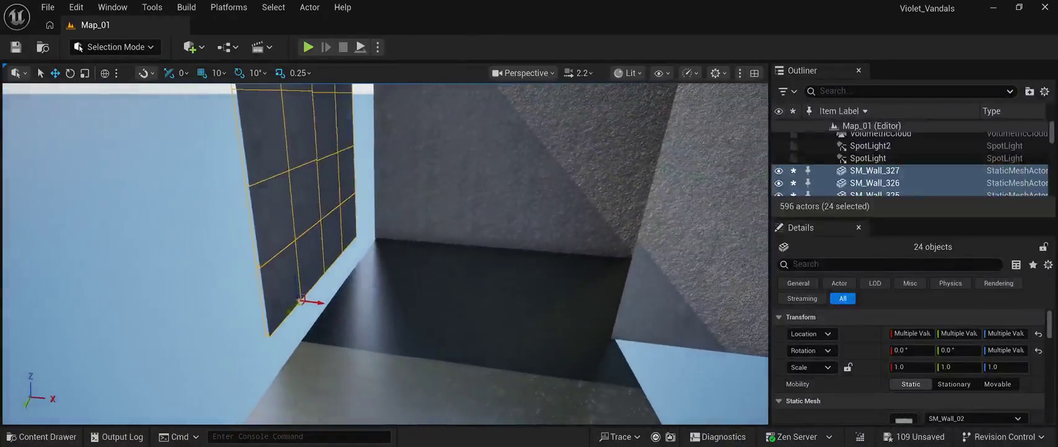
pyautogui.moveTo(364, 304); pyautogui.dragTo(387, 309)
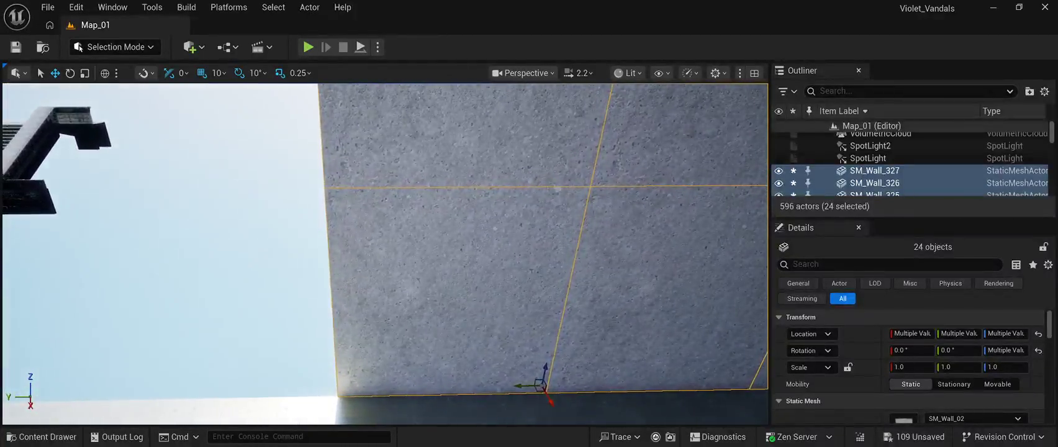
pyautogui.click(187, 248)
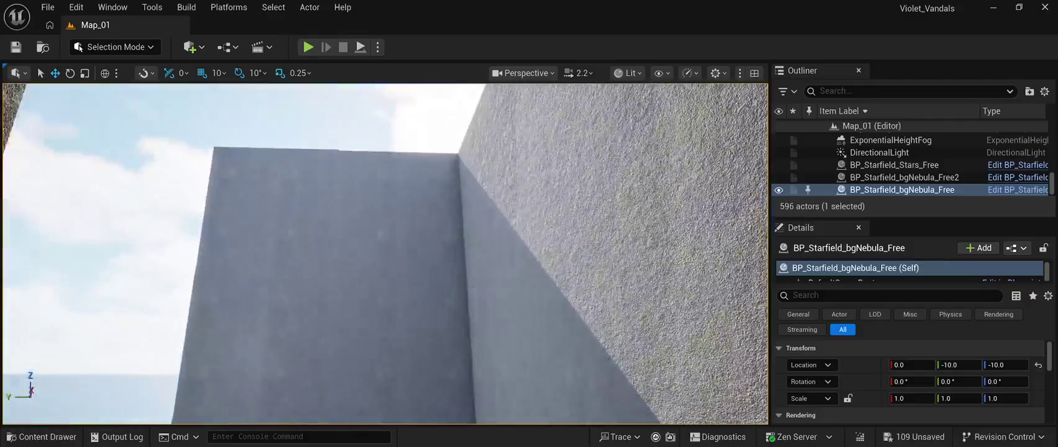
# Alt-drag copies of the corner wall tiles into a 24-tile grid, then duplicate that block twice
pyautogui.click(431, 182)
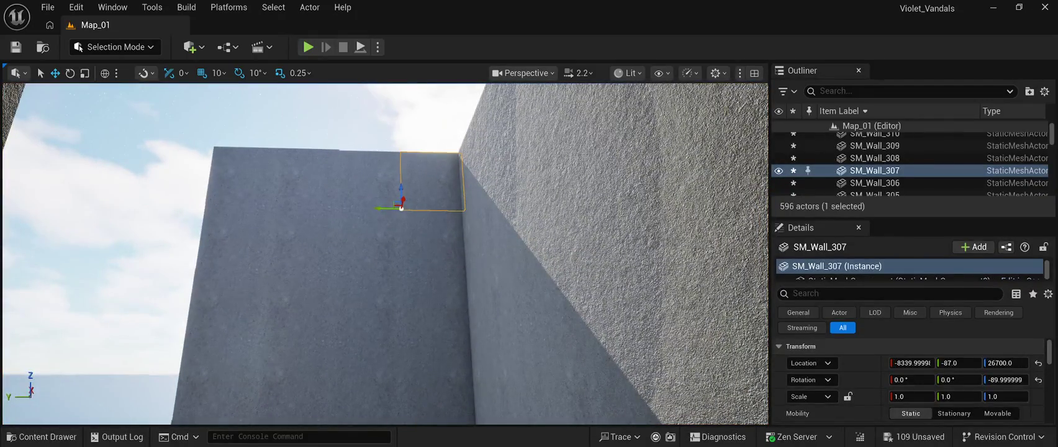
pyautogui.keyDown('shift'); pyautogui.click(874, 195); pyautogui.keyUp('shift')
pyautogui.moveTo(271, 202)
pyautogui.mouseDown()
pyautogui.moveTo(329, 262)
pyautogui.moveTo(333, 321)
pyautogui.moveTo(331, 268)
pyautogui.moveTo(397, 269)
pyautogui.moveTo(401, 323)
pyautogui.moveTo(330, 338)
pyautogui.moveTo(301, 420)
pyautogui.moveTo(378, 421)
pyautogui.mouseUp()
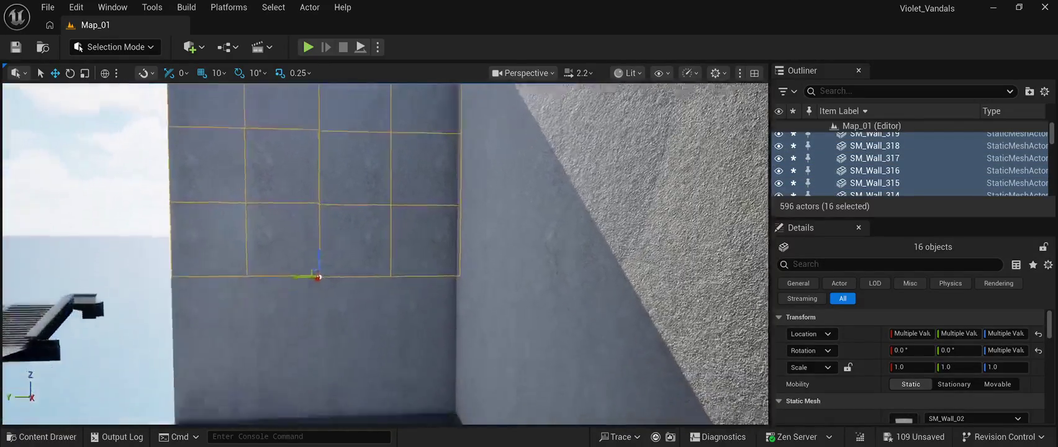
pyautogui.moveTo(325, 228)
pyautogui.mouseDown()
pyautogui.moveTo(468, 296)
pyautogui.moveTo(248, 303)
pyautogui.moveTo(253, 359)
pyautogui.moveTo(460, 360)
pyautogui.mouseUp()
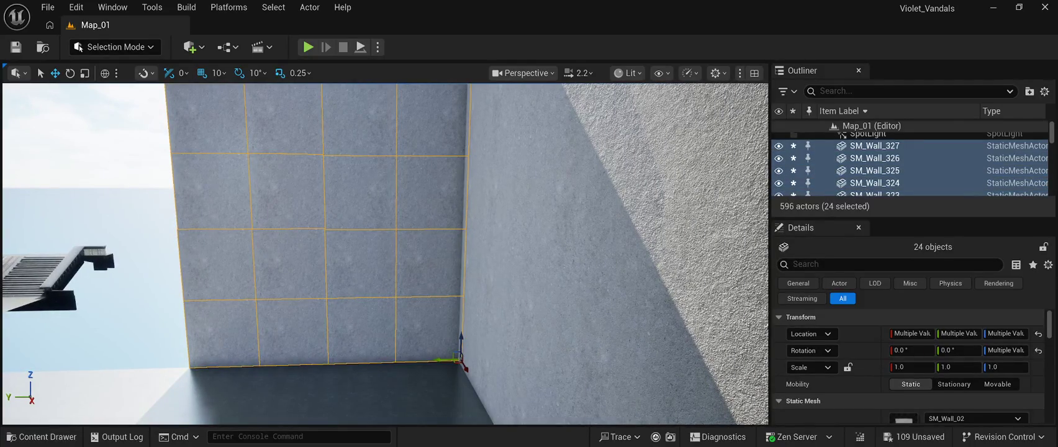
pyautogui.moveTo(457, 359)
pyautogui.mouseDown()
pyautogui.moveTo(155, 359)
pyautogui.moveTo(376, 424)
pyautogui.mouseUp()
pyautogui.hotkey('ctrl', 'd')
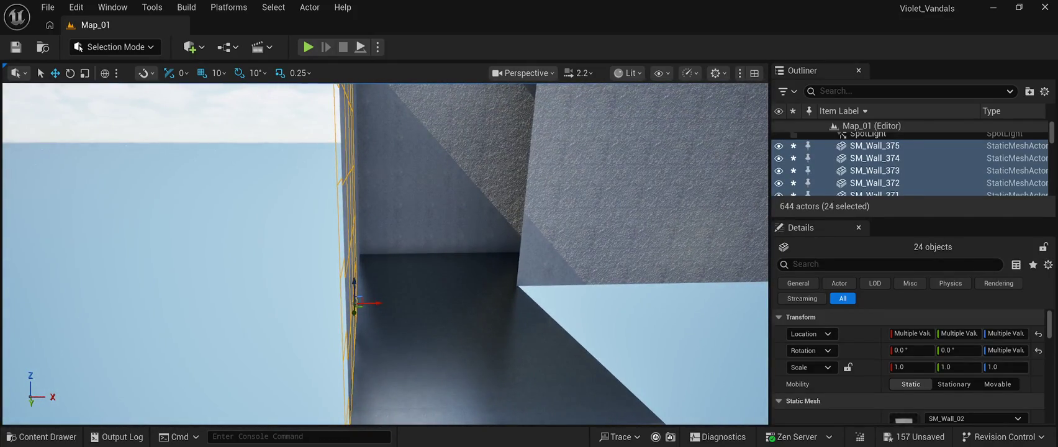
# Slide the copied 24-tile wall block along X, then deselect it and orbit close to inspect the wall face
pyautogui.moveTo(376, 303)
pyautogui.mouseDown()
pyautogui.moveTo(555, 301)
pyautogui.moveTo(398, 300)
pyautogui.moveTo(494, 300)
pyautogui.mouseUp()
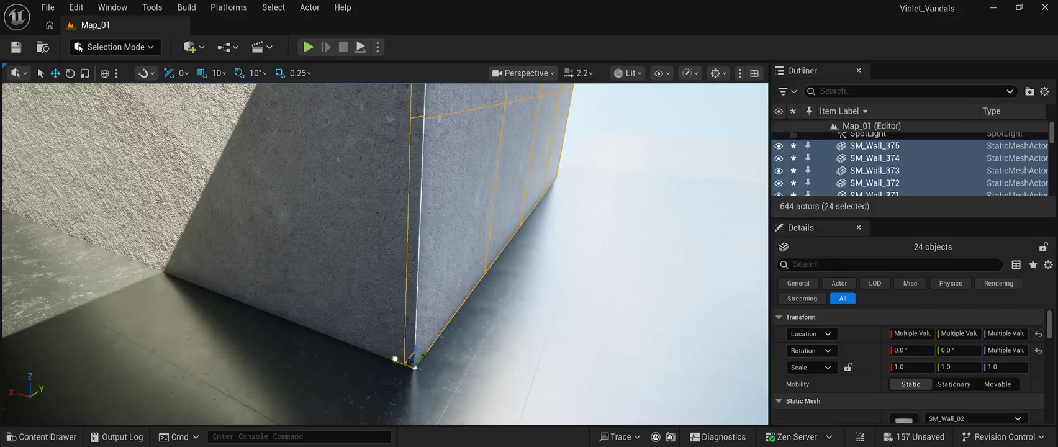
pyautogui.moveTo(494, 301); pyautogui.dragTo(540, 301)
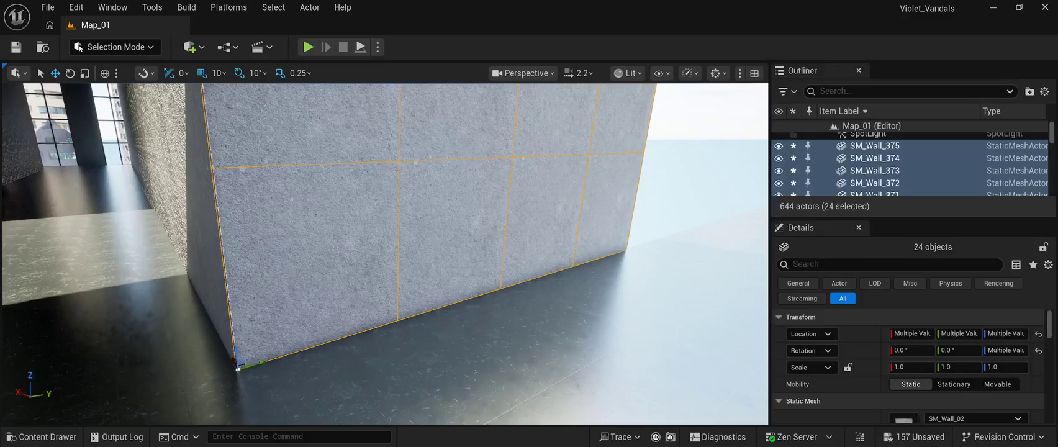
pyautogui.click(902, 190)
pyautogui.moveTo(540, 301)
pyautogui.mouseDown()
pyautogui.moveTo(628, 300)
pyautogui.moveTo(627, 285)
pyautogui.moveTo(733, 311)
pyautogui.mouseUp()
# Shift the corner wall tile 10 units along X, undoing a mistaken Y nudge
pyautogui.click(435, 218)
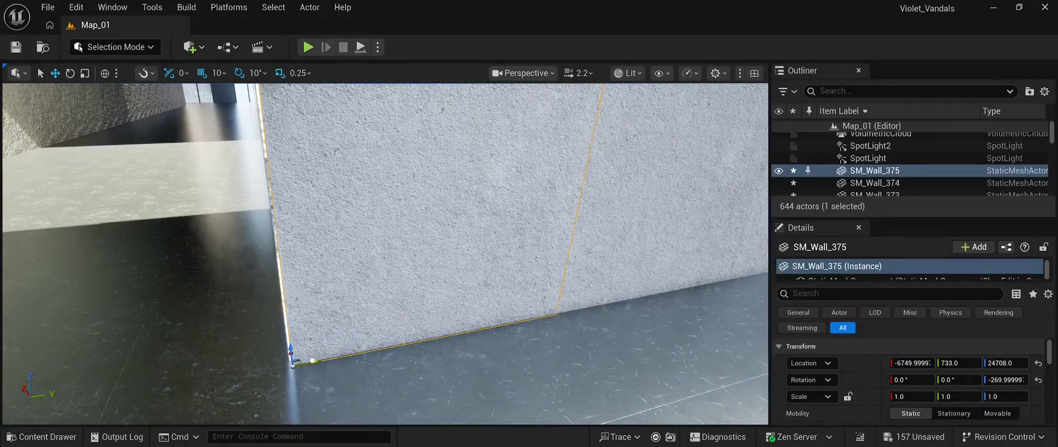
pyautogui.moveTo(313, 361); pyautogui.dragTo(305, 362)
pyautogui.moveTo(385, 248); pyautogui.dragTo(348, 248)
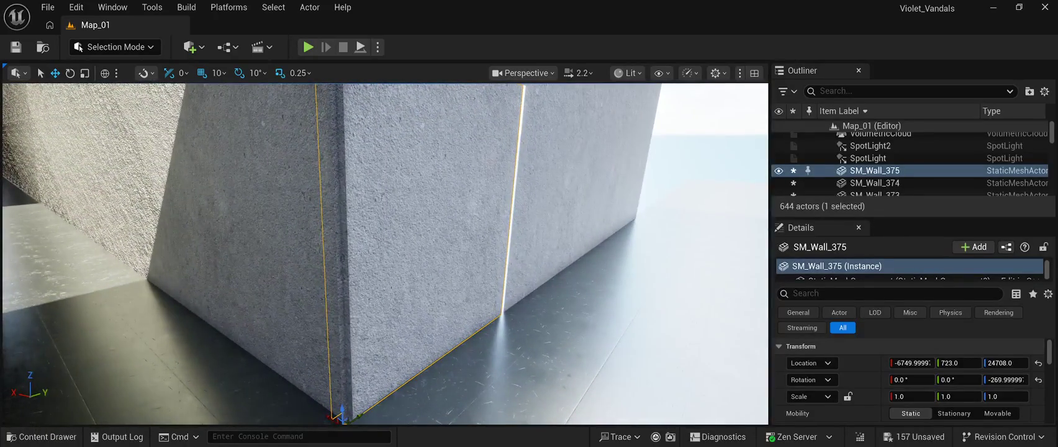
pyautogui.hotkey('ctrl', 'z')
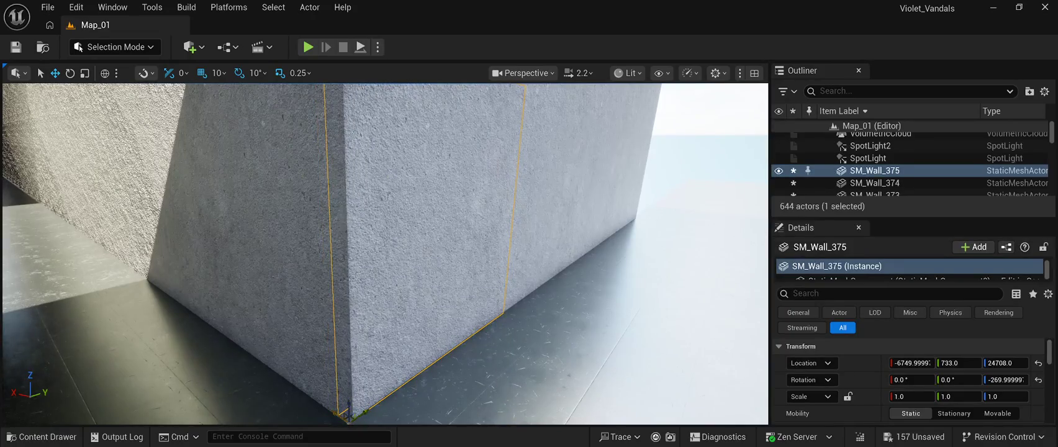
pyautogui.moveTo(342, 417); pyautogui.dragTo(340, 415)
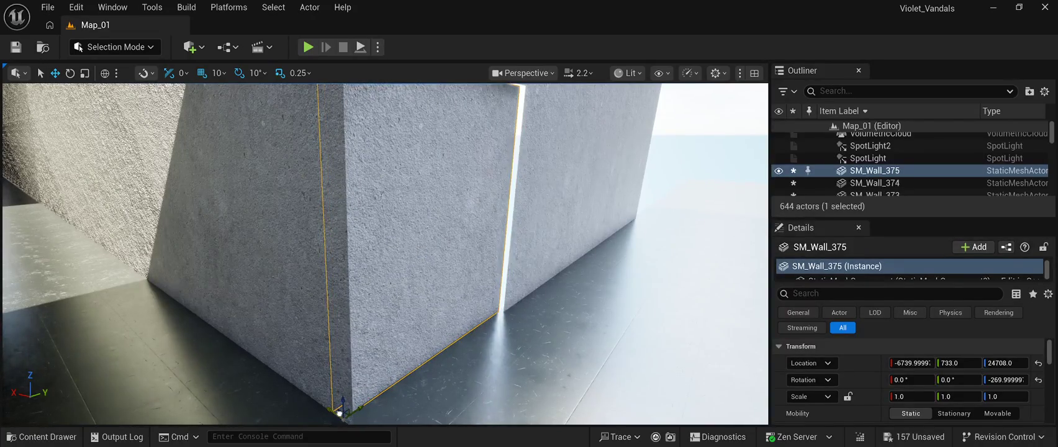
pyautogui.moveTo(385, 249); pyautogui.dragTo(341, 283)
# Select and frame the stacked wall tiles above the corner tile up the column
pyautogui.click(382, 174)
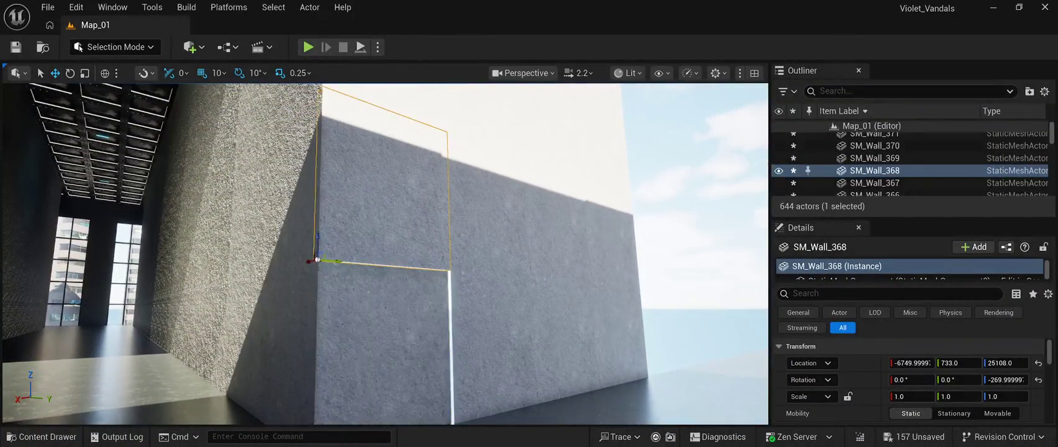
pyautogui.press('f')
pyautogui.keyDown('ctrl'); pyautogui.click(410, 155); pyautogui.keyUp('ctrl')
pyautogui.moveTo(385, 255); pyautogui.dragTo(357, 239)
pyautogui.keyDown('ctrl'); pyautogui.click(397, 165); pyautogui.keyUp('ctrl')
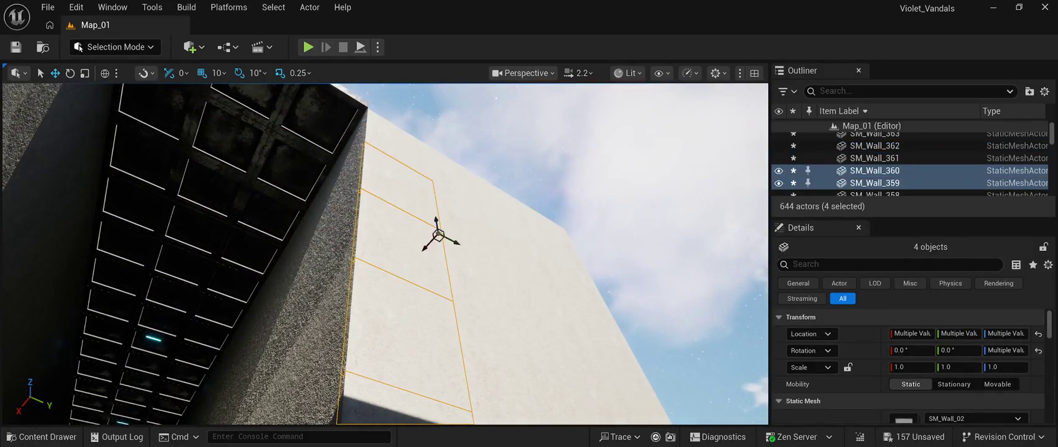
pyautogui.keyDown('ctrl'); pyautogui.click(398, 146); pyautogui.keyUp('ctrl')
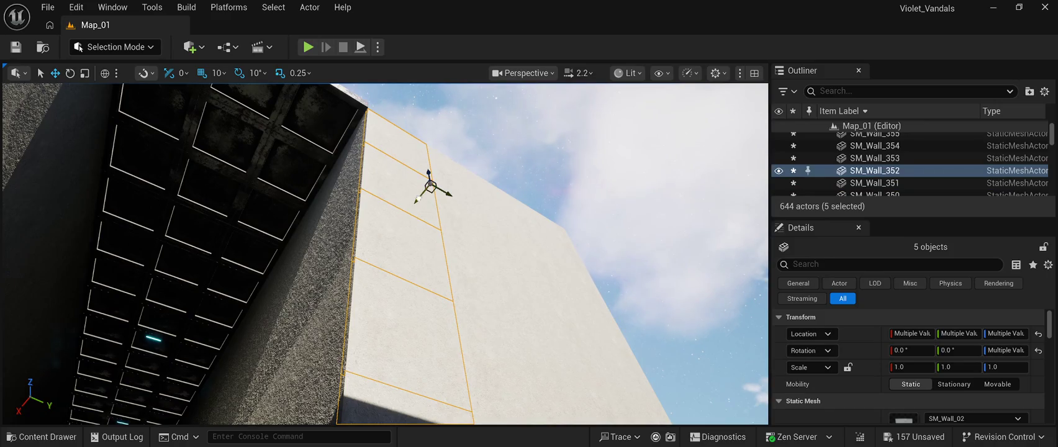
pyautogui.moveTo(385, 255); pyautogui.dragTo(376, 282)
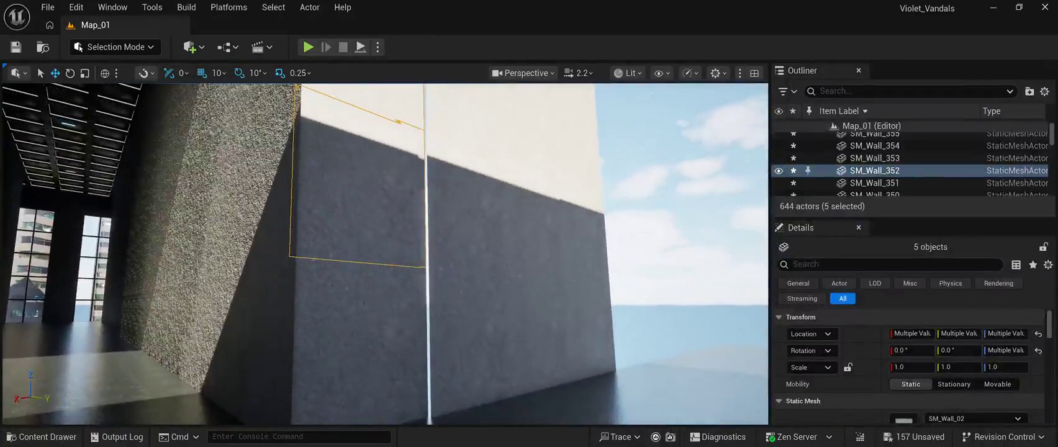
pyautogui.click(472, 348)
pyautogui.keyDown('ctrl'); pyautogui.click(469, 205); pyautogui.keyUp('ctrl')
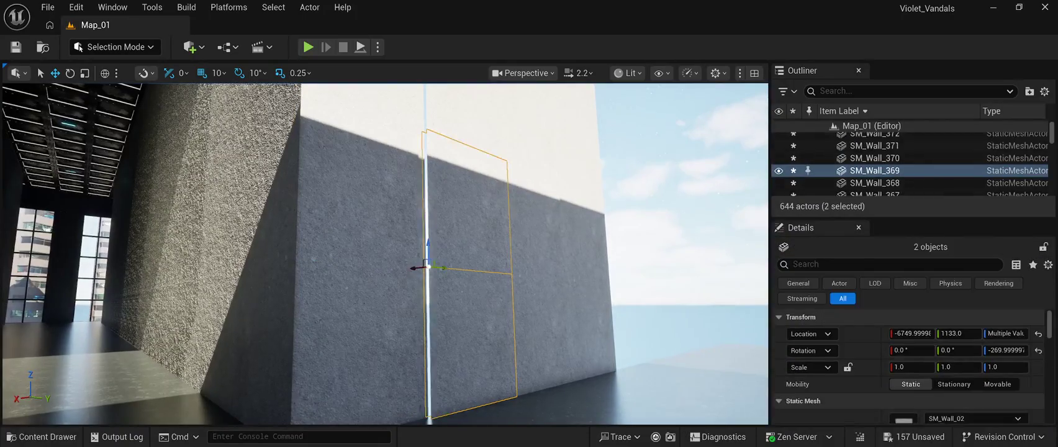
pyautogui.moveTo(398, 260); pyautogui.dragTo(398, 211)
# Shift the upper three tiles of the column 10 units along X
pyautogui.click(497, 161)
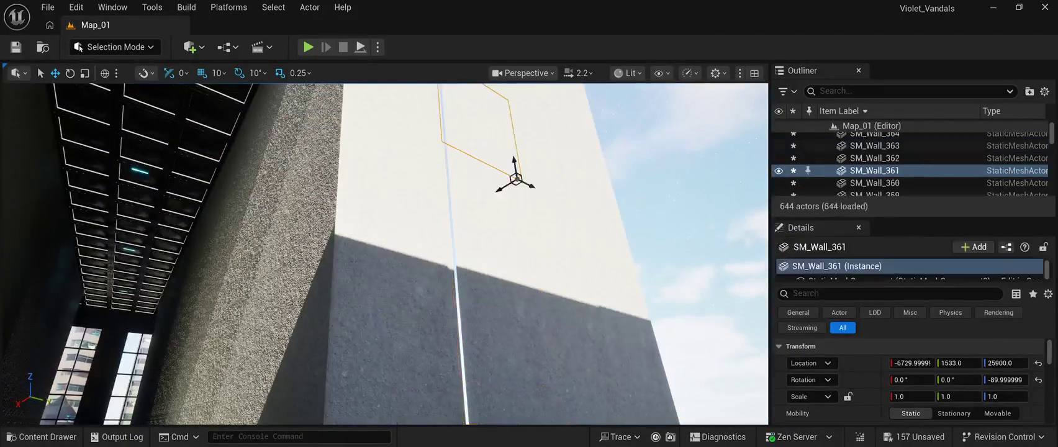
pyautogui.moveTo(497, 161); pyautogui.dragTo(503, 149)
pyautogui.moveTo(397, 236)
pyautogui.mouseDown()
pyautogui.moveTo(397, 211)
pyautogui.moveTo(398, 230)
pyautogui.mouseUp()
pyautogui.keyDown('ctrl'); pyautogui.click(460, 171); pyautogui.keyUp('ctrl')
pyautogui.keyDown('ctrl'); pyautogui.click(460, 121); pyautogui.keyUp('ctrl')
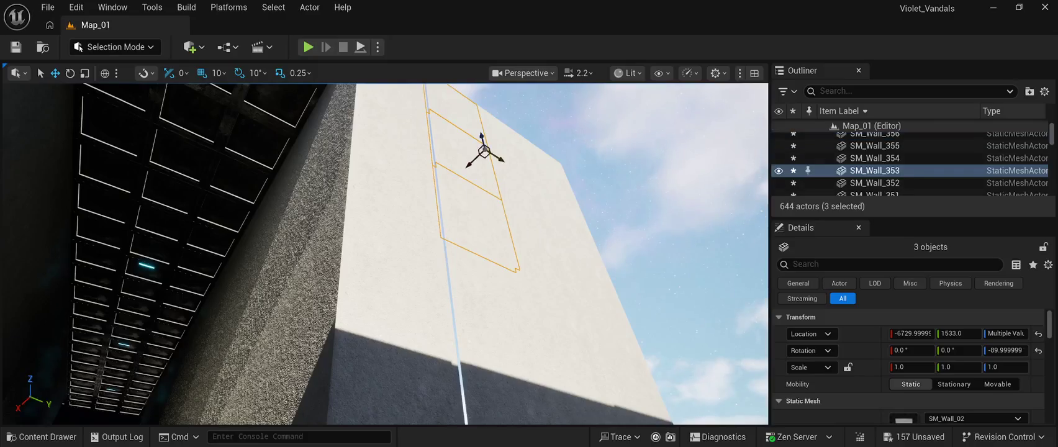
pyautogui.moveTo(470, 165); pyautogui.dragTo(477, 160)
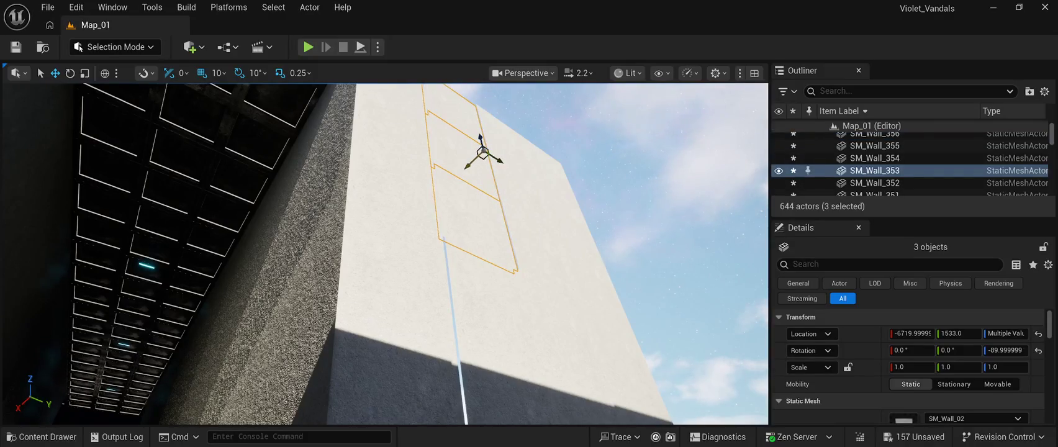
pyautogui.click(491, 298)
pyautogui.hotkey('ctrl', 'z')
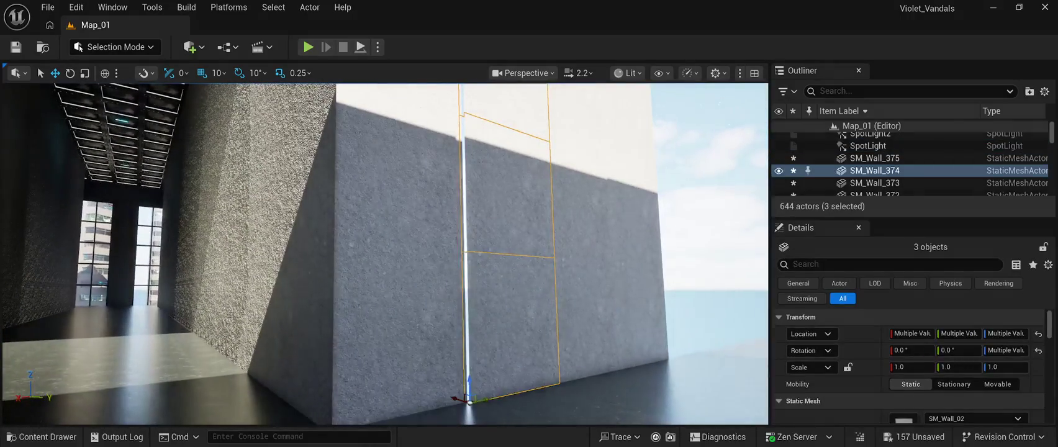
# Select the tile column along the bright seam and shift it 10 units along X
pyautogui.moveTo(454, 397)
pyautogui.mouseDown()
pyautogui.moveTo(373, 423)
pyautogui.moveTo(361, 373)
pyautogui.moveTo(366, 419)
pyautogui.mouseUp()
pyautogui.click(376, 165)
pyautogui.keyDown('ctrl'); pyautogui.click(375, 214); pyautogui.keyUp('ctrl')
pyautogui.keyDown('ctrl'); pyautogui.click(372, 283); pyautogui.keyUp('ctrl')
pyautogui.keyDown('ctrl'); pyautogui.click(373, 373); pyautogui.keyUp('ctrl')
pyautogui.keyDown('ctrl'); pyautogui.click(369, 411); pyautogui.keyUp('ctrl')
pyautogui.moveTo(369, 412); pyautogui.dragTo(363, 385)
pyautogui.keyDown('ctrl'); pyautogui.click(392, 354); pyautogui.keyUp('ctrl')
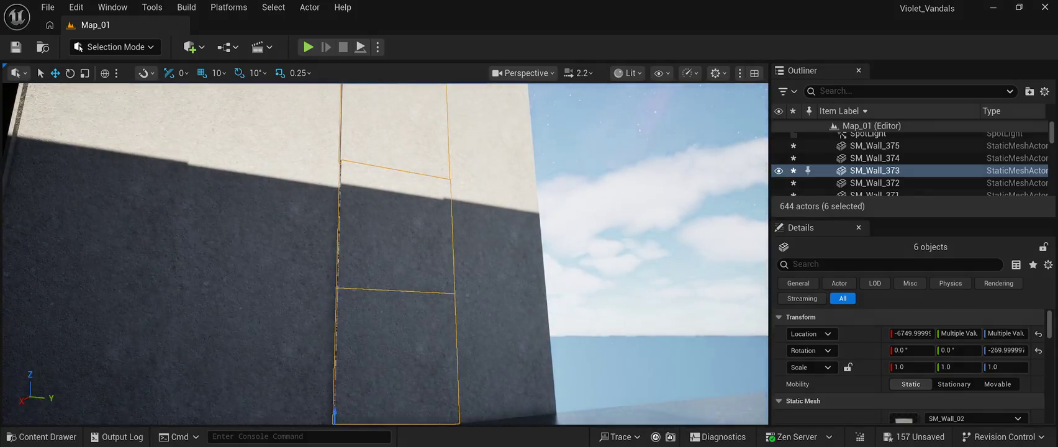
pyautogui.moveTo(391, 354); pyautogui.dragTo(389, 342)
pyautogui.moveTo(331, 391); pyautogui.dragTo(328, 397)
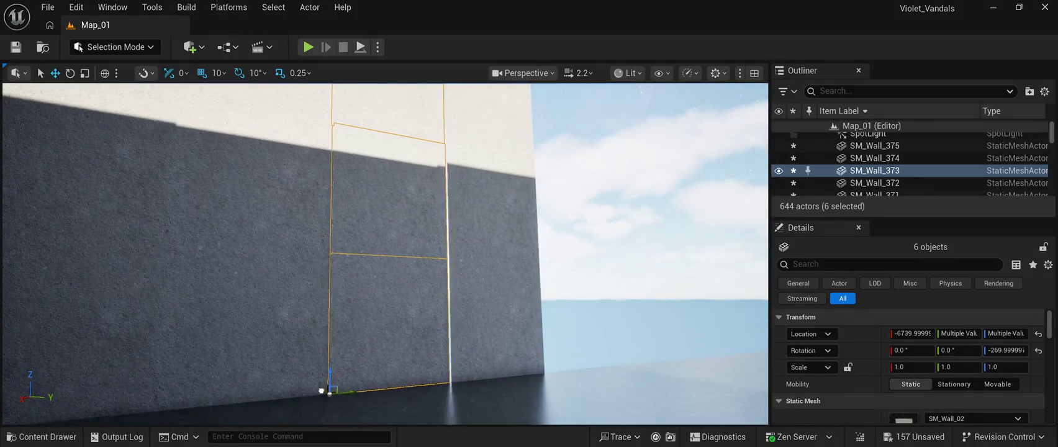
# Select the neighbouring seam column from its top tiles down to the base, then clear the selection
pyautogui.moveTo(385, 311); pyautogui.dragTo(385, 357)
pyautogui.click(398, 156)
pyautogui.keyDown('ctrl'); pyautogui.click(373, 229); pyautogui.keyUp('ctrl')
pyautogui.keyDown('ctrl'); pyautogui.click(367, 301); pyautogui.keyUp('ctrl')
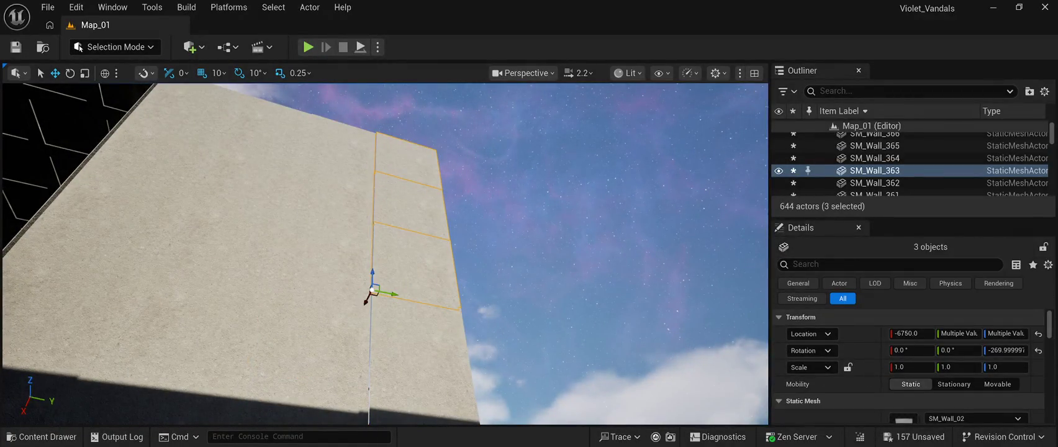
pyautogui.keyDown('ctrl'); pyautogui.click(366, 390); pyautogui.keyUp('ctrl')
pyautogui.keyDown('ctrl'); pyautogui.click(370, 387); pyautogui.keyUp('ctrl')
pyautogui.moveTo(370, 386); pyautogui.dragTo(370, 364)
pyautogui.keyDown('ctrl'); pyautogui.click(373, 323); pyautogui.keyUp('ctrl')
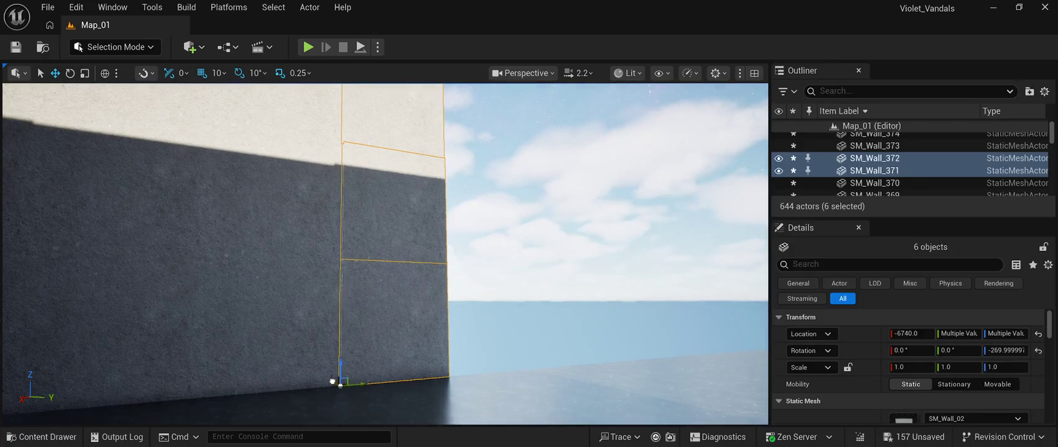
pyautogui.click(559, 187)
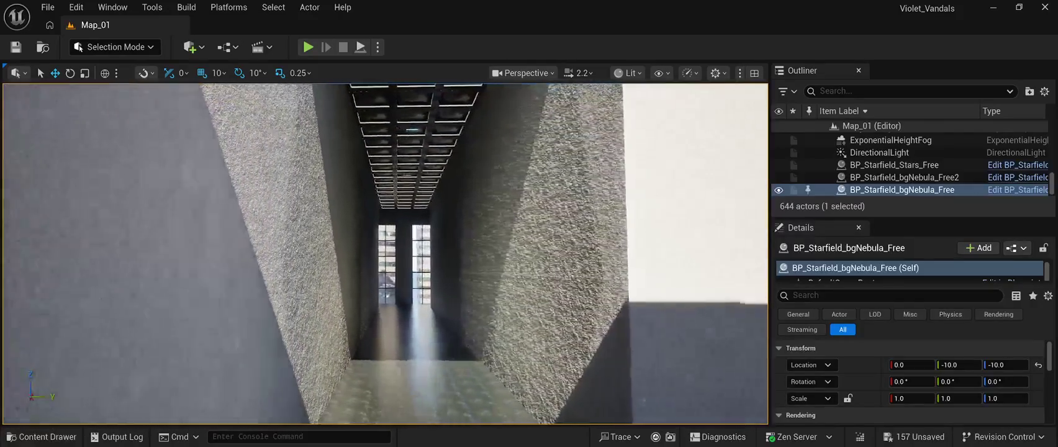
pyautogui.press('w')
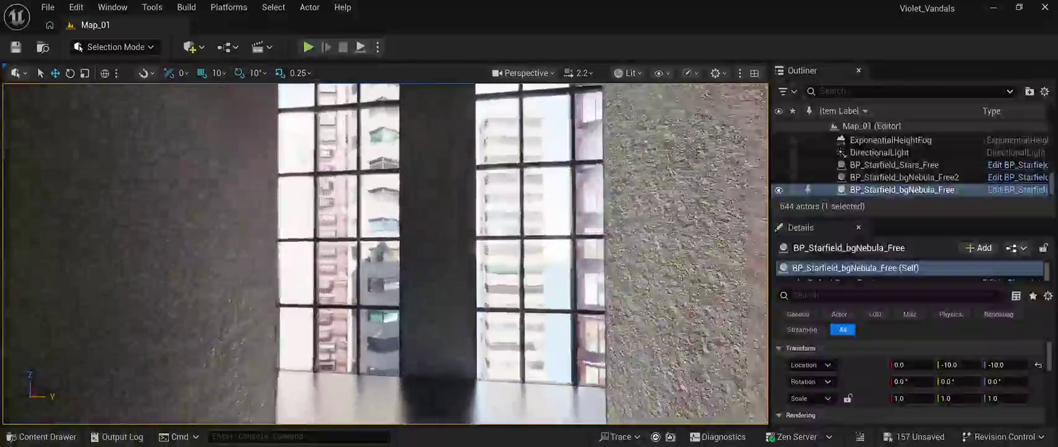
pyautogui.press('w')
pyautogui.press('w')
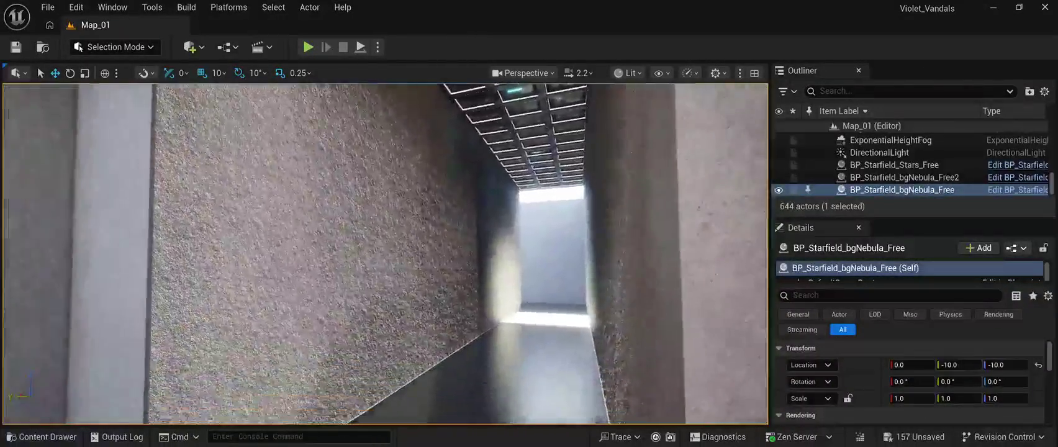
pyautogui.press('w')
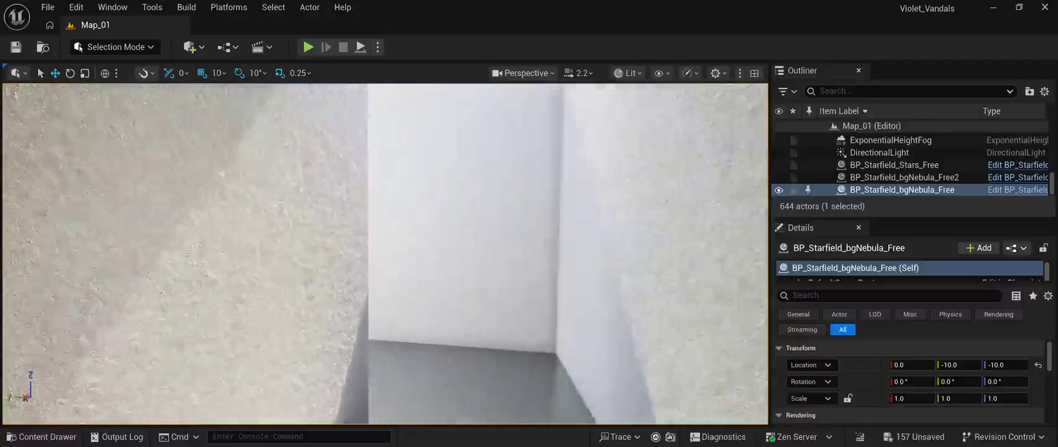
pyautogui.press('w')
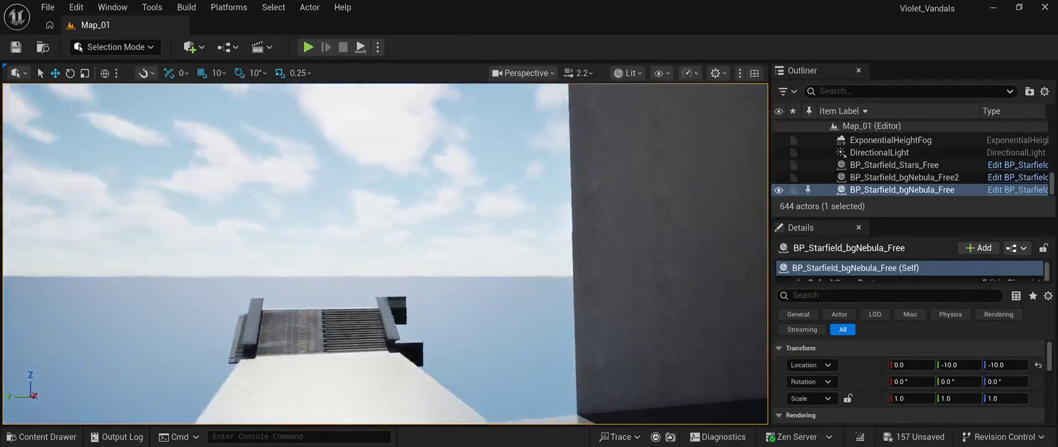
pyautogui.press('w')
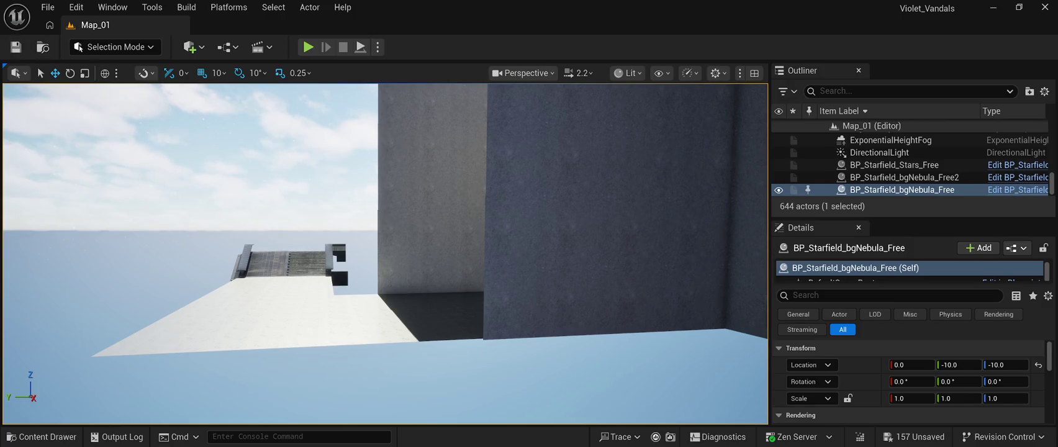
pyautogui.click(48, 7)
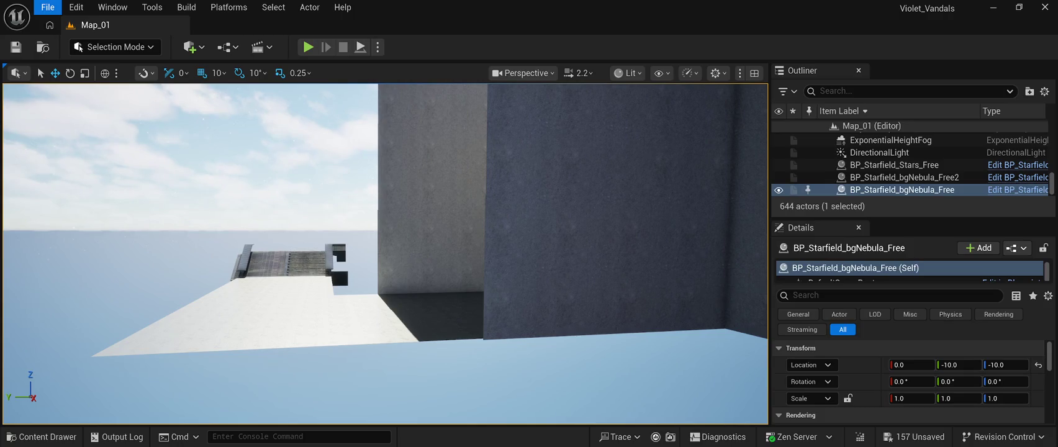
# Save all 157 unsaved level changes and assets with Ctrl+Shift+S
pyautogui.hotkey('ctrl', 'shift', 's')
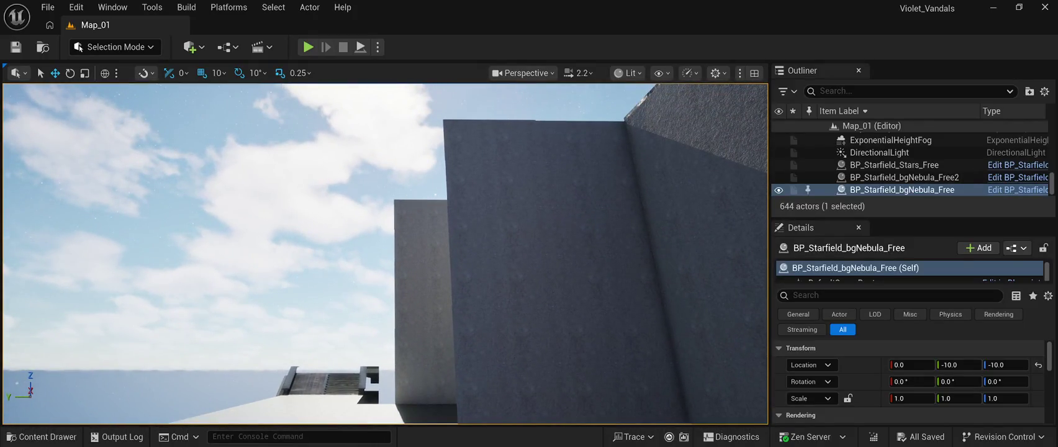
# Select all 24 wall tiles of the block, row by row
pyautogui.click(608, 143)
pyautogui.keyDown('ctrl'); pyautogui.click(561, 141); pyautogui.keyUp('ctrl')
pyautogui.keyDown('ctrl'); pyautogui.click(514, 142); pyautogui.keyUp('ctrl')
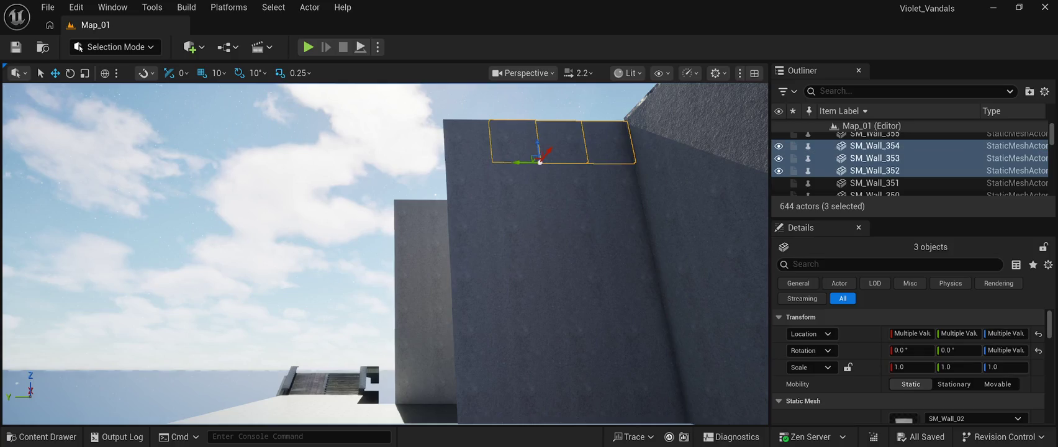
pyautogui.keyDown('ctrl'); pyautogui.click(467, 140); pyautogui.keyUp('ctrl')
pyautogui.keyDown('ctrl'); pyautogui.click(469, 184); pyautogui.keyUp('ctrl')
pyautogui.keyDown('ctrl'); pyautogui.click(519, 184); pyautogui.keyUp('ctrl')
pyautogui.keyDown('ctrl'); pyautogui.click(566, 184); pyautogui.keyUp('ctrl')
pyautogui.keyDown('ctrl'); pyautogui.click(617, 184); pyautogui.keyUp('ctrl')
pyautogui.keyDown('ctrl'); pyautogui.click(575, 230); pyautogui.keyUp('ctrl')
pyautogui.keyDown('ctrl'); pyautogui.click(524, 230); pyautogui.keyUp('ctrl')
pyautogui.keyDown('ctrl'); pyautogui.click(474, 230); pyautogui.keyUp('ctrl')
pyautogui.keyDown('ctrl'); pyautogui.click(478, 281); pyautogui.keyUp('ctrl')
pyautogui.keyDown('ctrl'); pyautogui.click(533, 281); pyautogui.keyUp('ctrl')
pyautogui.keyDown('ctrl'); pyautogui.click(637, 281); pyautogui.keyUp('ctrl')
pyautogui.keyDown('ctrl'); pyautogui.click(584, 281); pyautogui.keyUp('ctrl')
pyautogui.keyDown('ctrl'); pyautogui.click(649, 334); pyautogui.keyUp('ctrl')
pyautogui.keyDown('ctrl'); pyautogui.click(593, 335); pyautogui.keyUp('ctrl')
pyautogui.keyDown('ctrl'); pyautogui.click(538, 335); pyautogui.keyUp('ctrl')
pyautogui.keyDown('ctrl'); pyautogui.click(482, 334); pyautogui.keyUp('ctrl')
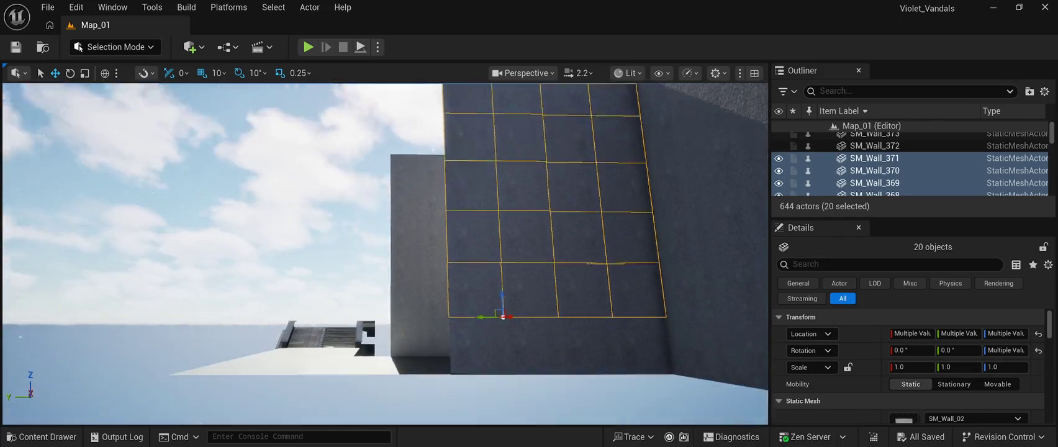
pyautogui.keyDown('ctrl'); pyautogui.click(469, 299); pyautogui.keyUp('ctrl')
pyautogui.keyDown('ctrl'); pyautogui.click(522, 298); pyautogui.keyUp('ctrl')
pyautogui.keyDown('ctrl'); pyautogui.click(575, 298); pyautogui.keyUp('ctrl')
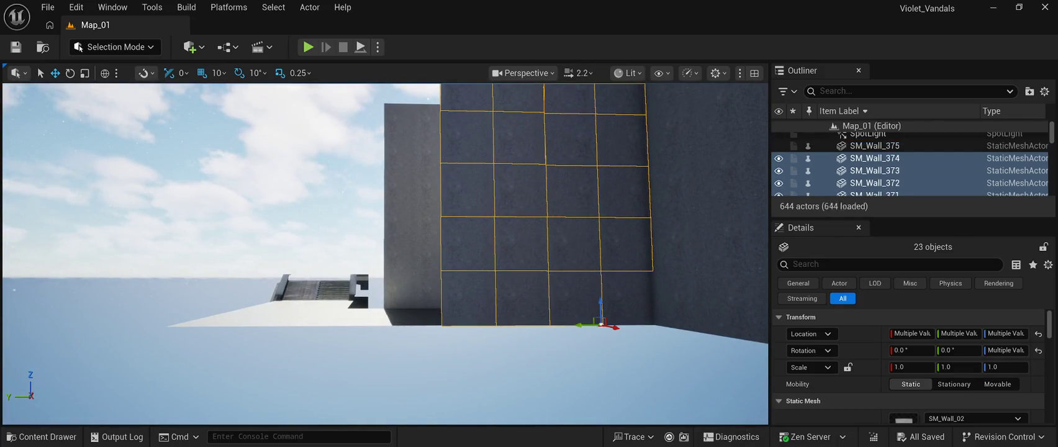
pyautogui.keyDown('ctrl'); pyautogui.click(627, 298); pyautogui.keyUp('ctrl')
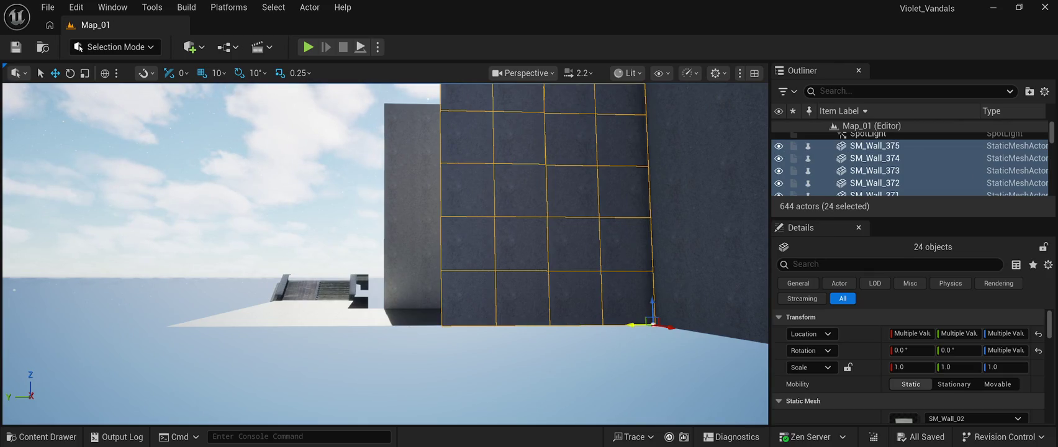
# Duplicate the 24 tiles, slide the copy left along Y, then select SM_Wall_391
pyautogui.hotkey('ctrl', 'd')
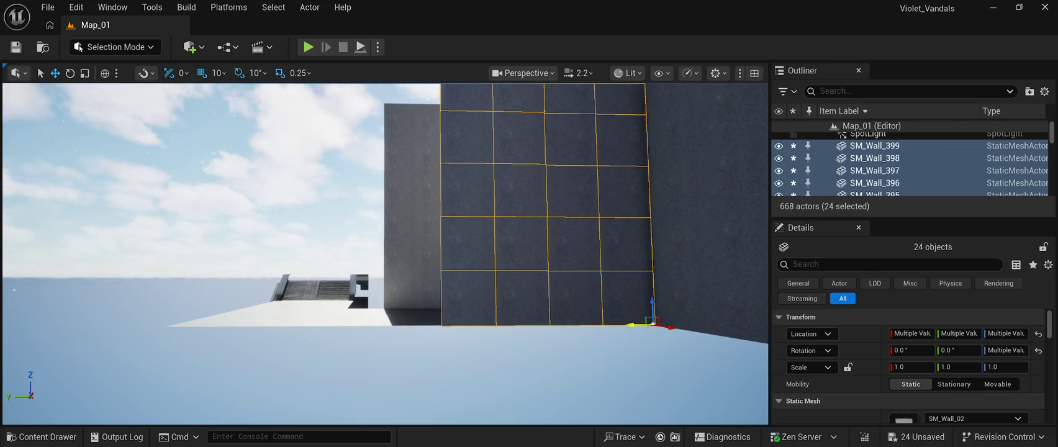
pyautogui.moveTo(637, 326)
pyautogui.mouseDown()
pyautogui.moveTo(403, 328)
pyautogui.moveTo(422, 343)
pyautogui.moveTo(373, 336)
pyautogui.moveTo(404, 330)
pyautogui.moveTo(422, 348)
pyautogui.moveTo(460, 348)
pyautogui.mouseUp()
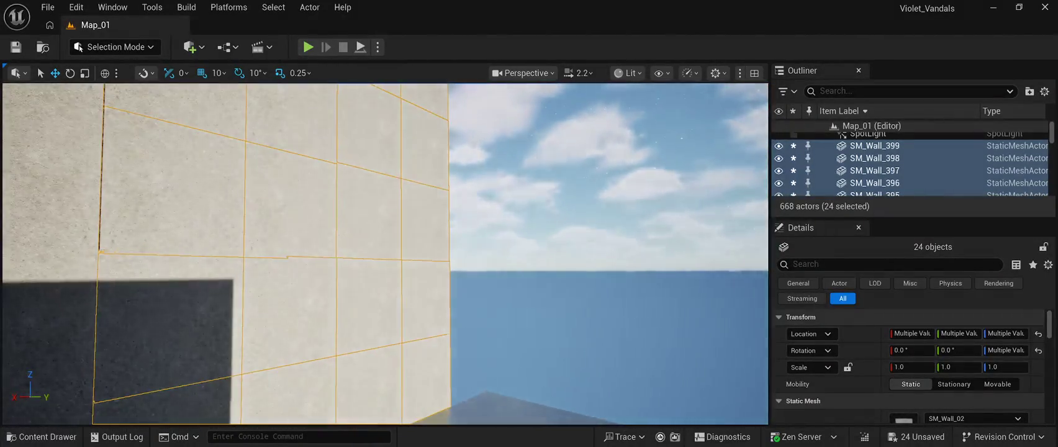
pyautogui.click(609, 187)
pyautogui.moveTo(609, 186)
pyautogui.mouseDown()
pyautogui.moveTo(584, 212)
pyautogui.moveTo(559, 273)
pyautogui.mouseUp()
pyautogui.click(435, 286)
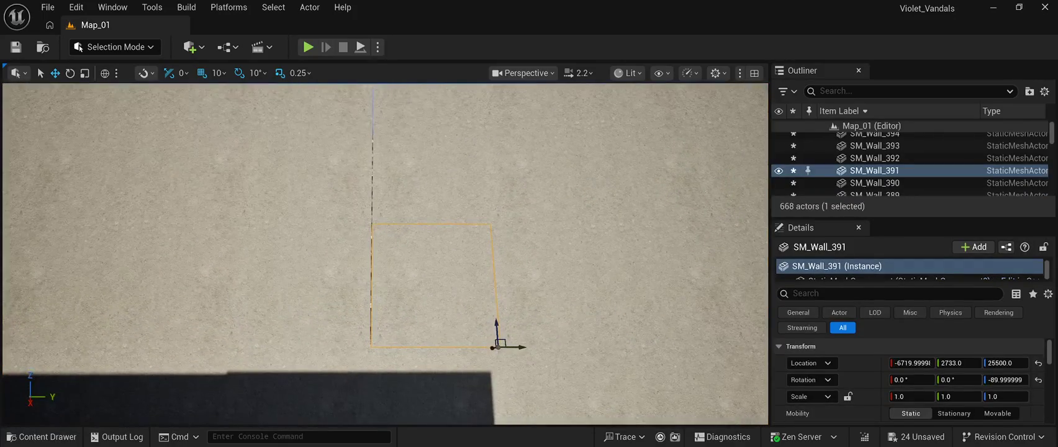
pyautogui.moveTo(559, 273); pyautogui.dragTo(550, 281)
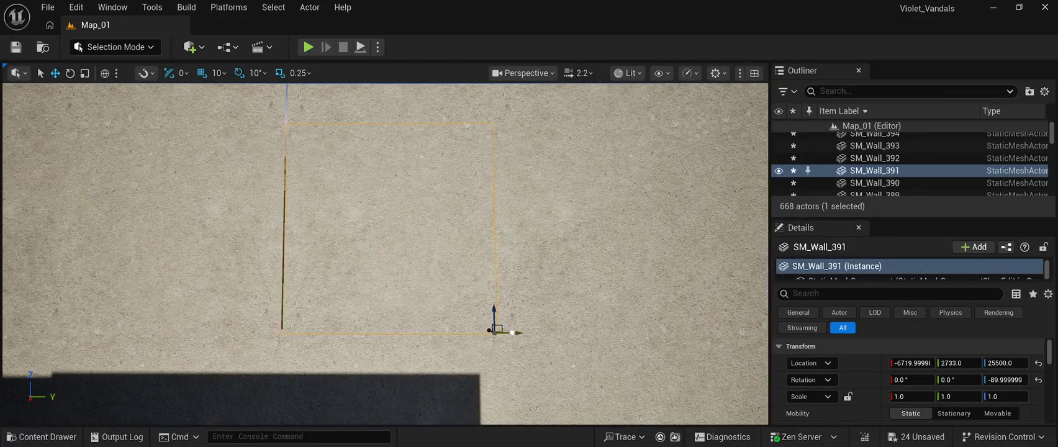
# Try SM_Wall_391 at Location Y 2728 through 2732, settling it at 2730
pyautogui.write('2728')
pyautogui.press('Return')
pyautogui.write('2729')
pyautogui.press('Return')
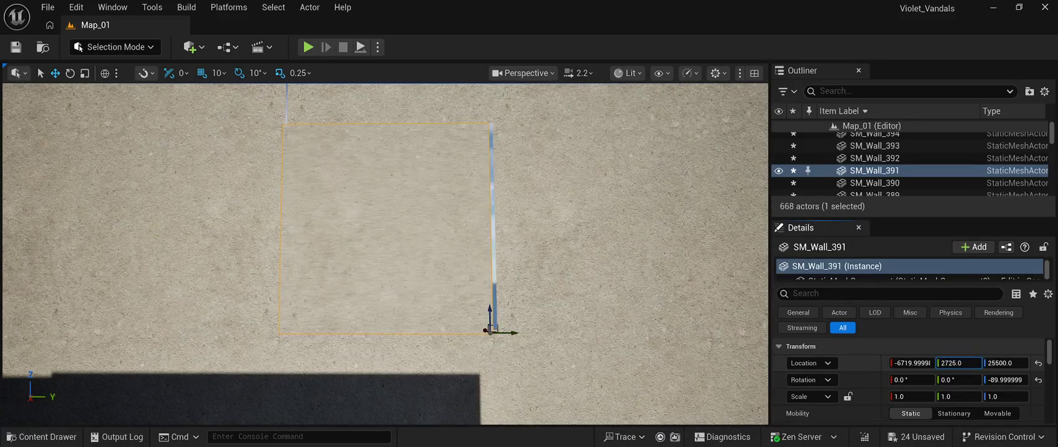
pyautogui.write('2730')
pyautogui.press('Return')
pyautogui.write('2731')
pyautogui.press('Return')
pyautogui.write('2732')
pyautogui.press('Return')
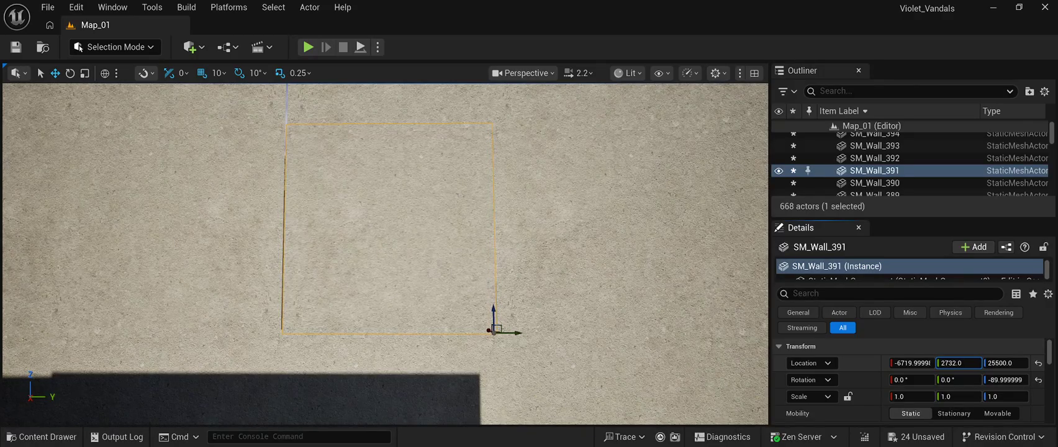
pyautogui.write('2730')
pyautogui.press('Return')
# Shift SM_Wall_384, SM_Wall_383 and SM_Wall_376 along Y to about 2723
pyautogui.doubleClick(874, 170)
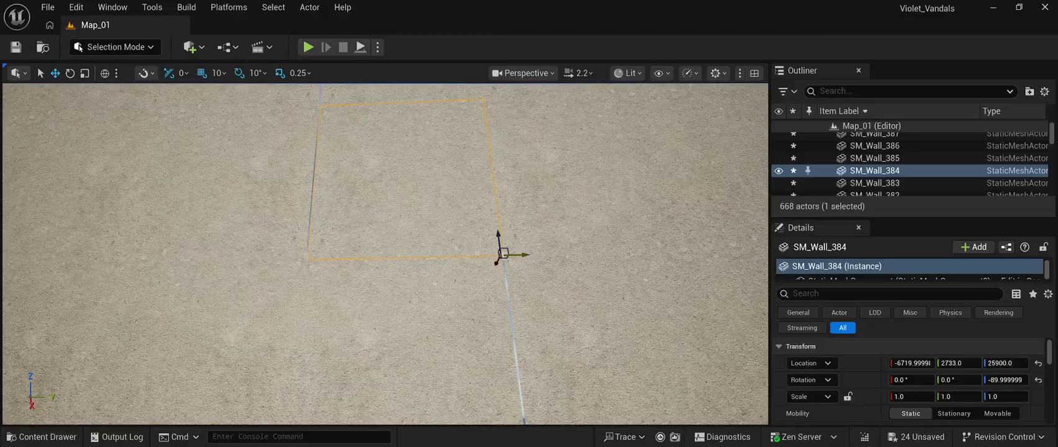
pyautogui.moveTo(518, 255); pyautogui.dragTo(510, 255)
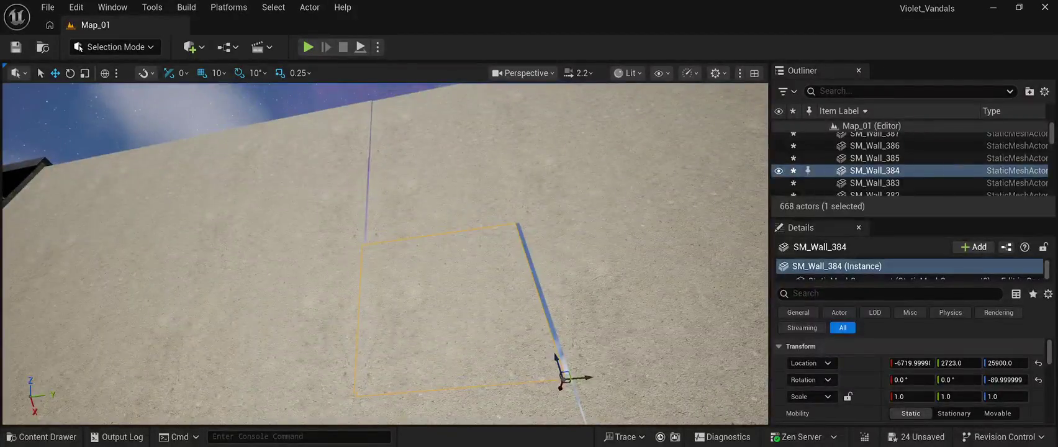
pyautogui.click(522, 236)
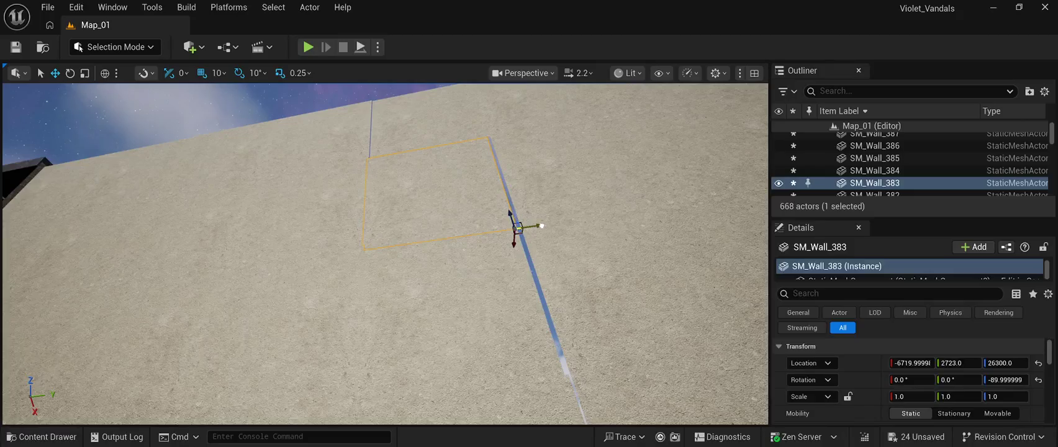
pyautogui.moveTo(544, 226); pyautogui.dragTo(539, 269)
pyautogui.click(497, 186)
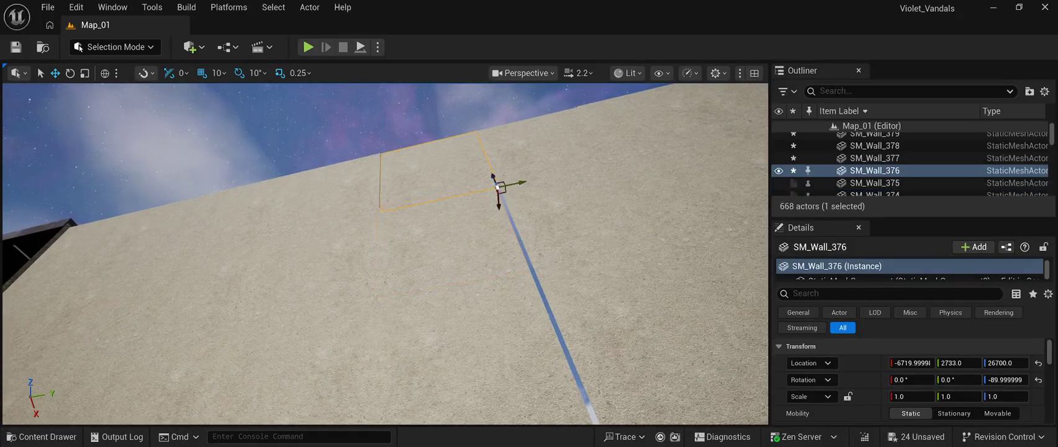
pyautogui.moveTo(523, 183)
pyautogui.mouseDown()
pyautogui.moveTo(469, 202)
pyautogui.moveTo(485, 214)
pyautogui.mouseUp()
# Fine-tune SM_Wall_384 to Y 2729 and SM_Wall_383 to Y 2726
pyautogui.click(515, 341)
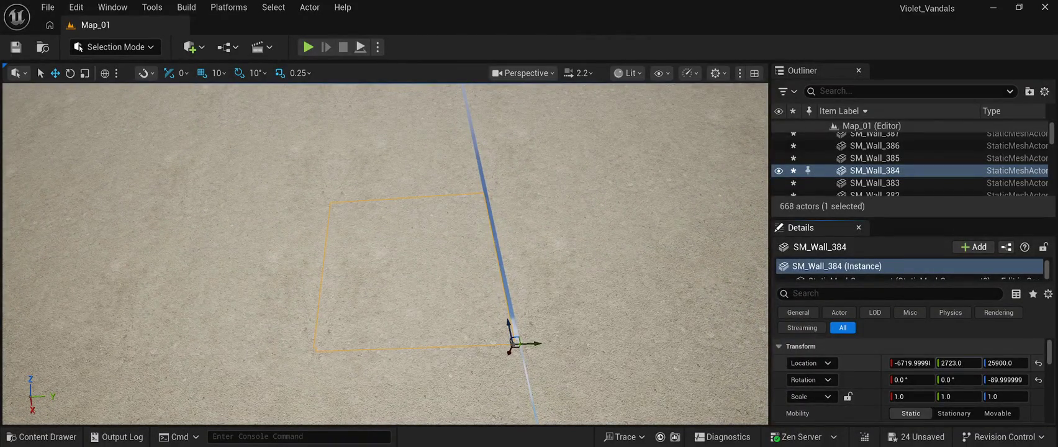
pyautogui.moveTo(960, 362); pyautogui.dragTo(964, 363)
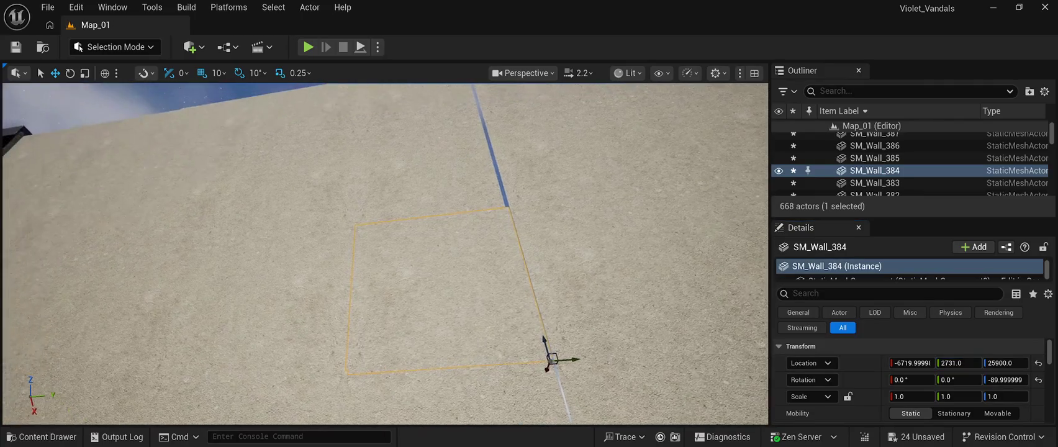
pyautogui.click(875, 183)
pyautogui.click(874, 170)
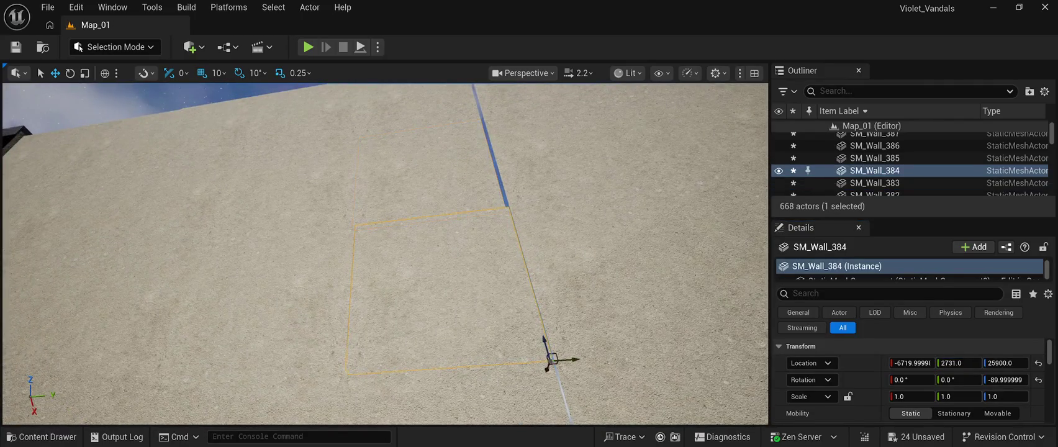
pyautogui.moveTo(959, 363); pyautogui.dragTo(956, 363)
pyautogui.click(875, 183)
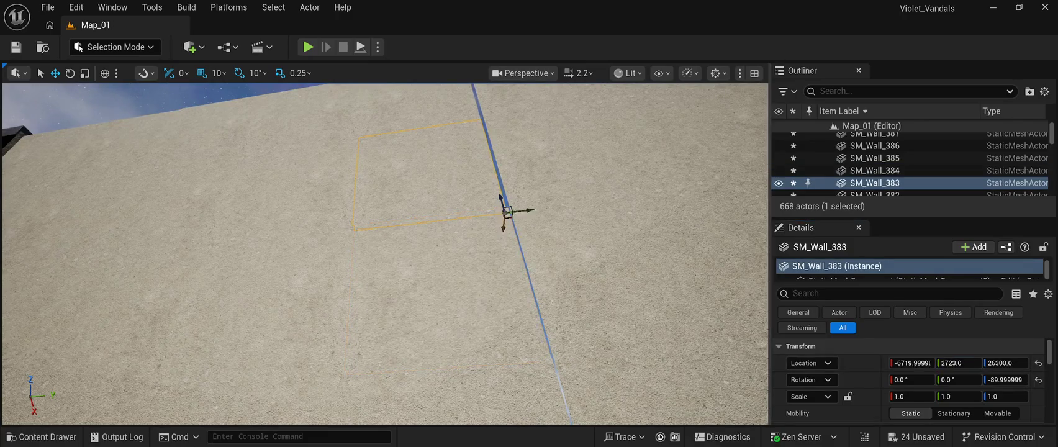
pyautogui.moveTo(960, 363); pyautogui.dragTo(964, 363)
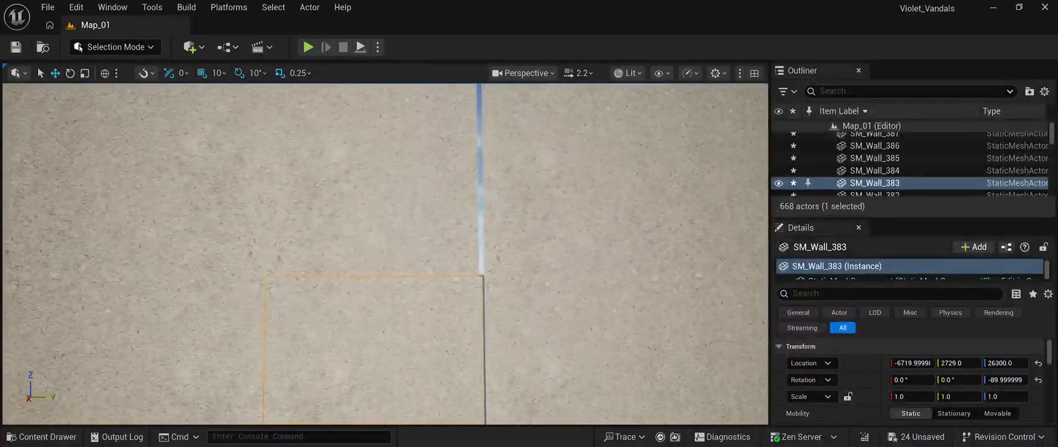
# Select SM_Wall_376 and undo/redo until it sits at Y 2729
pyautogui.click(373, 187)
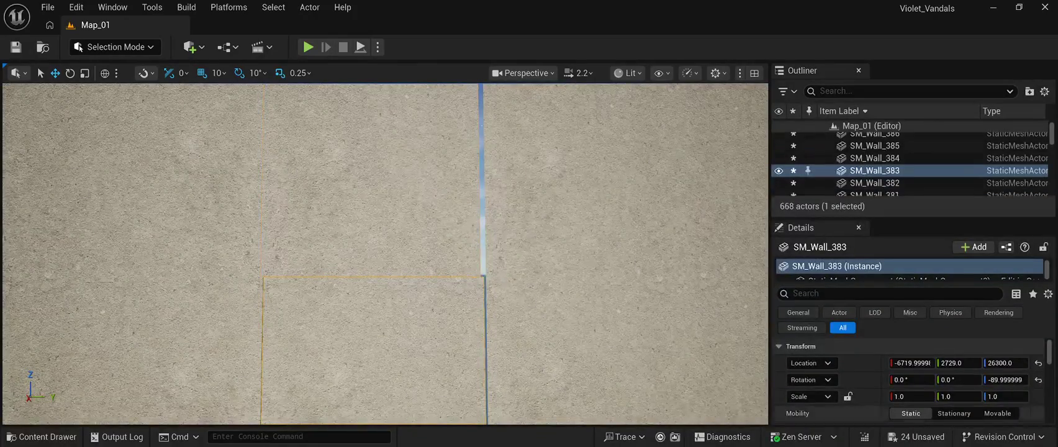
pyautogui.hotkey('ctrl', 'z')
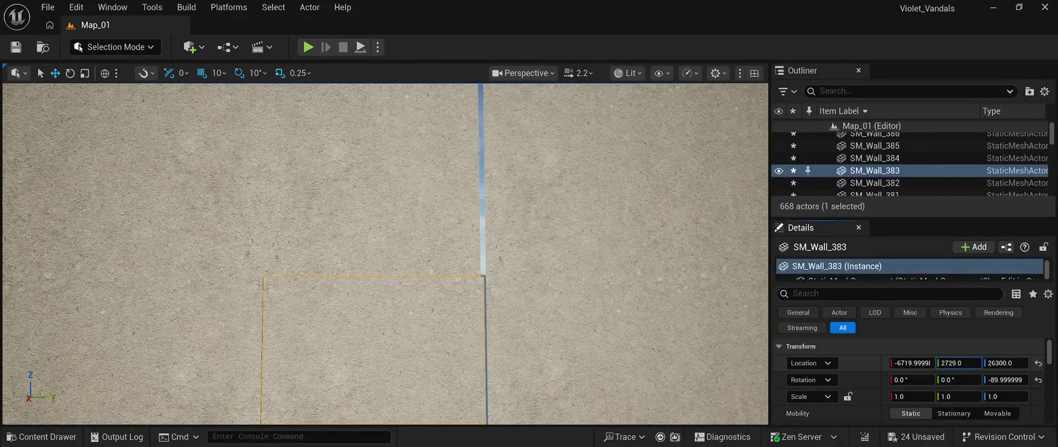
pyautogui.hotkey('ctrl', 'y')
pyautogui.hotkey('ctrl', 'z')
pyautogui.hotkey('ctrl', 'y')
pyautogui.hotkey('ctrl', 'y')
pyautogui.hotkey('ctrl', 'y')
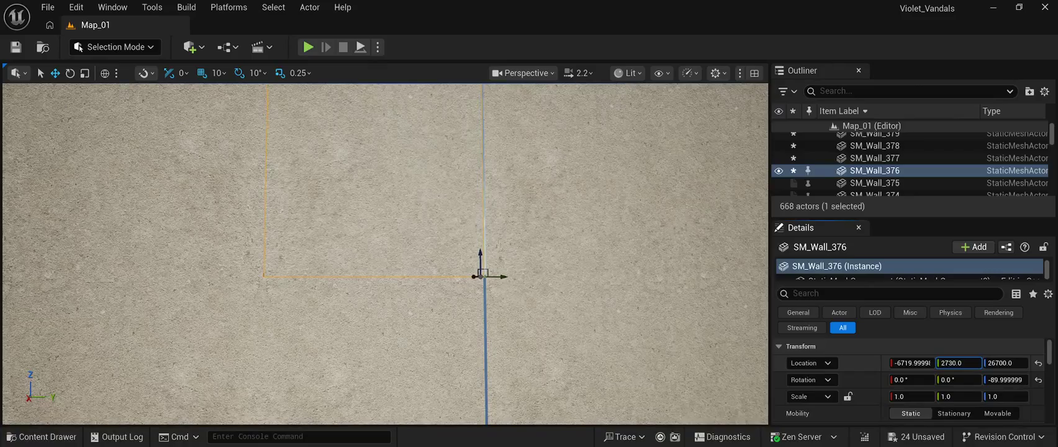
pyautogui.hotkey('ctrl', 'z')
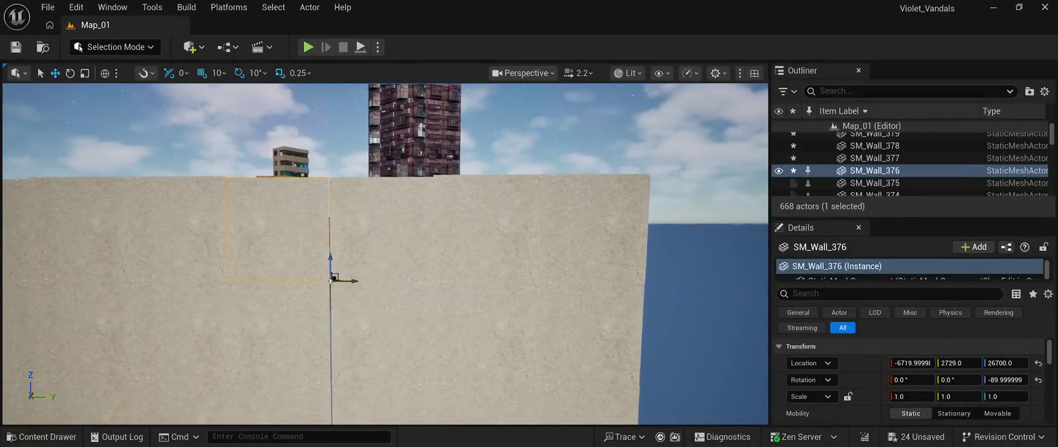
pyautogui.click(876, 158)
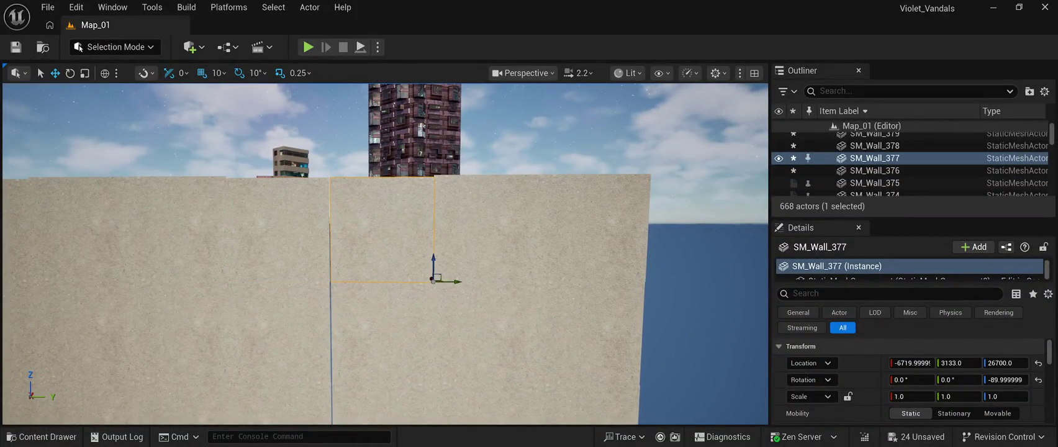
pyautogui.keyDown('ctrl'); pyautogui.click(382, 332); pyautogui.keyUp('ctrl')
pyautogui.keyDown('ctrl'); pyautogui.click(397, 403); pyautogui.keyUp('ctrl')
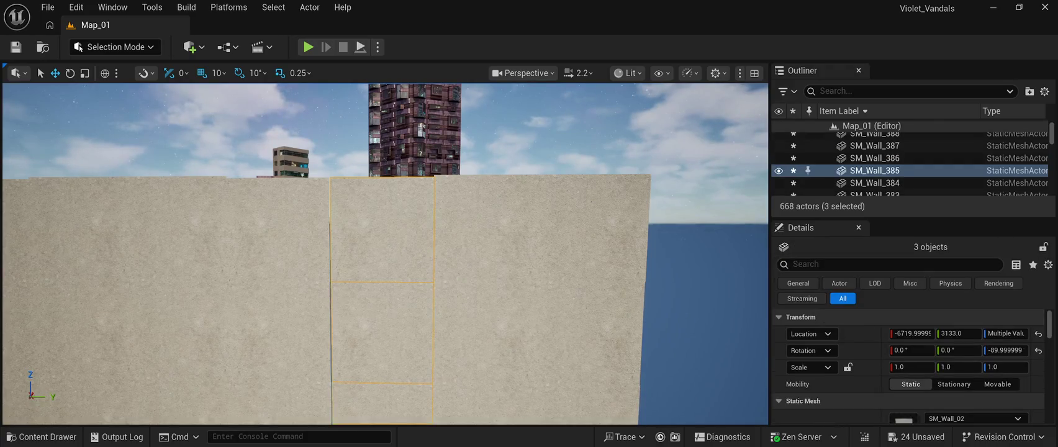
pyautogui.keyDown('ctrl'); pyautogui.click(488, 229); pyautogui.keyUp('ctrl')
pyautogui.keyDown('ctrl'); pyautogui.click(595, 229); pyautogui.keyUp('ctrl')
pyautogui.keyDown('ctrl'); pyautogui.click(590, 333); pyautogui.keyUp('ctrl')
pyautogui.keyDown('ctrl'); pyautogui.click(488, 332); pyautogui.keyUp('ctrl')
pyautogui.moveTo(385, 248); pyautogui.dragTo(410, 205)
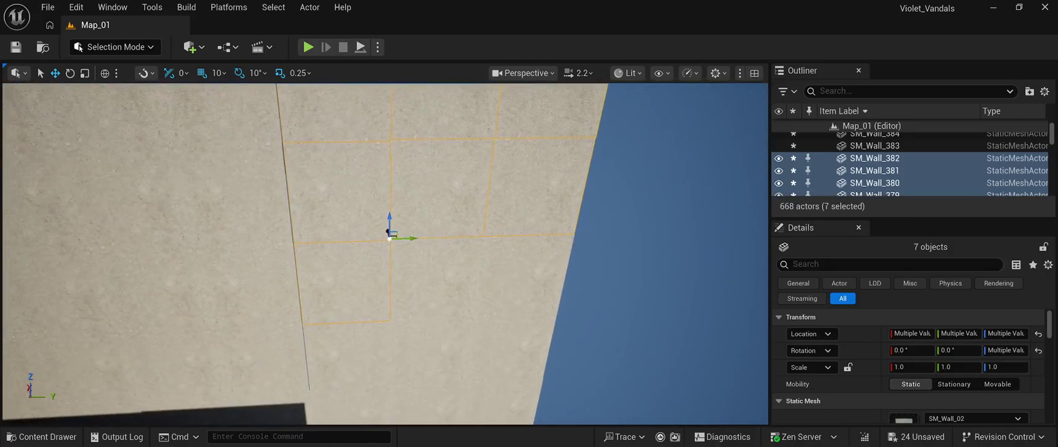
pyautogui.keyDown('ctrl'); pyautogui.click(434, 279); pyautogui.keyUp('ctrl')
pyautogui.keyDown('ctrl'); pyautogui.click(528, 280); pyautogui.keyUp('ctrl')
pyautogui.keyDown('ctrl'); pyautogui.click(509, 351); pyautogui.keyUp('ctrl')
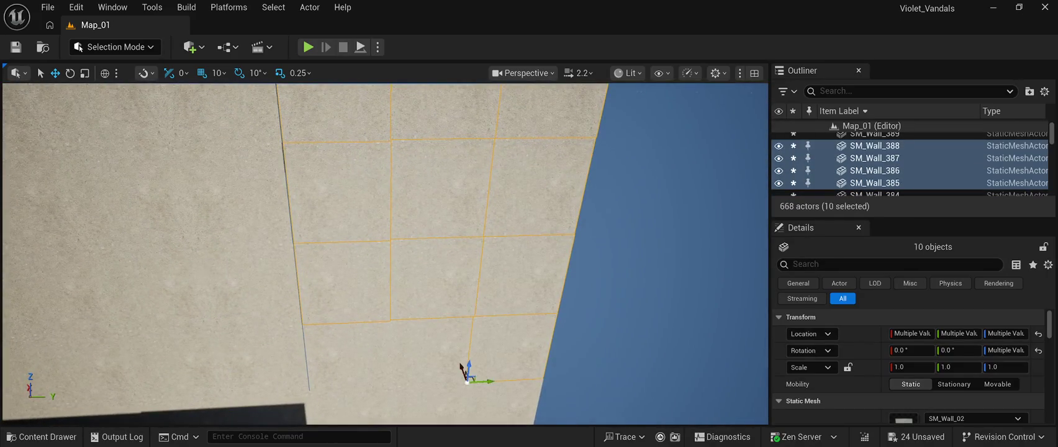
pyautogui.keyDown('ctrl'); pyautogui.click(428, 351); pyautogui.keyUp('ctrl')
pyautogui.keyDown('ctrl'); pyautogui.click(348, 357); pyautogui.keyUp('ctrl')
pyautogui.moveTo(385, 248)
pyautogui.mouseDown()
pyautogui.moveTo(388, 217)
pyautogui.moveTo(398, 233)
pyautogui.mouseUp()
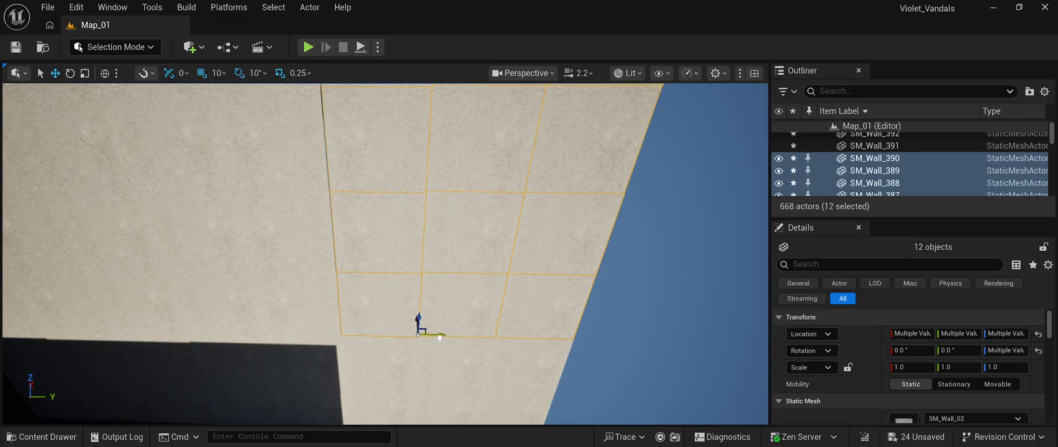
pyautogui.moveTo(439, 337); pyautogui.dragTo(440, 337)
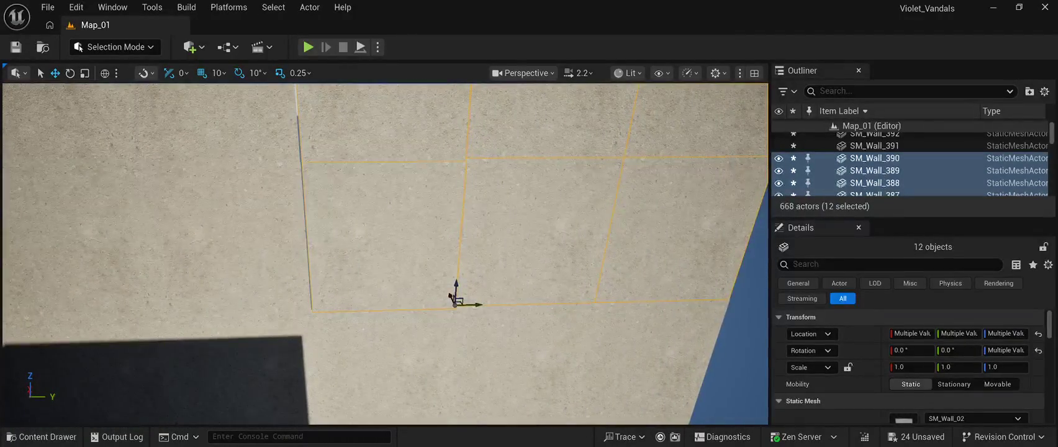
pyautogui.click(958, 334)
pyautogui.press('End')
pyautogui.hotkey('shift', 'Left')
pyautogui.hotkey('shift', 'Left')
pyautogui.hotkey('shift', 'Left')
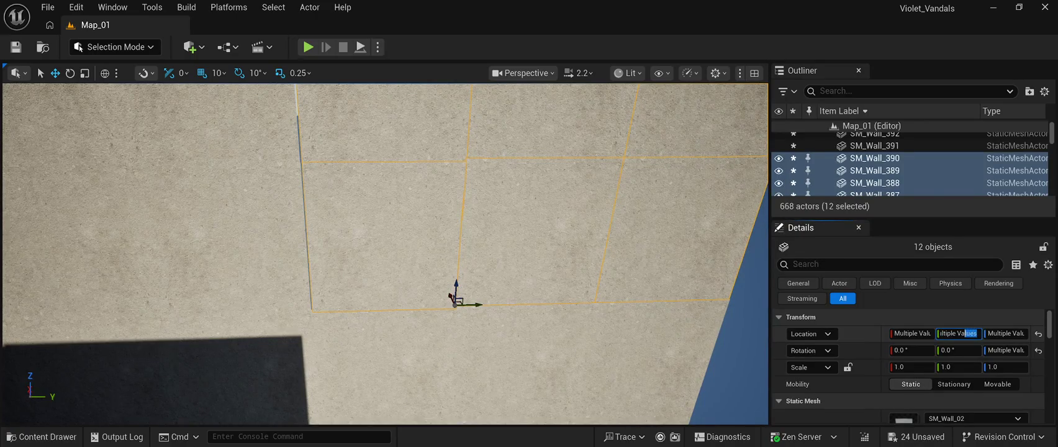
pyautogui.hotkey('shift', 'Right')
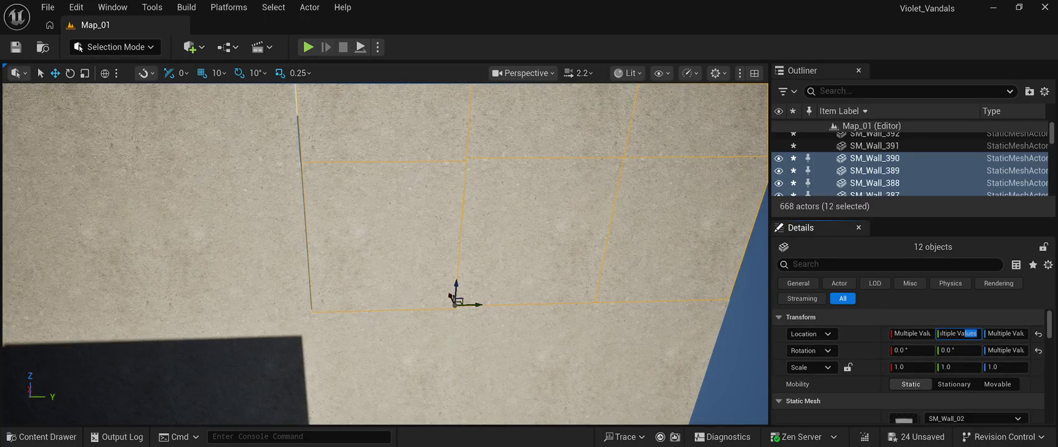
pyautogui.click(434, 280)
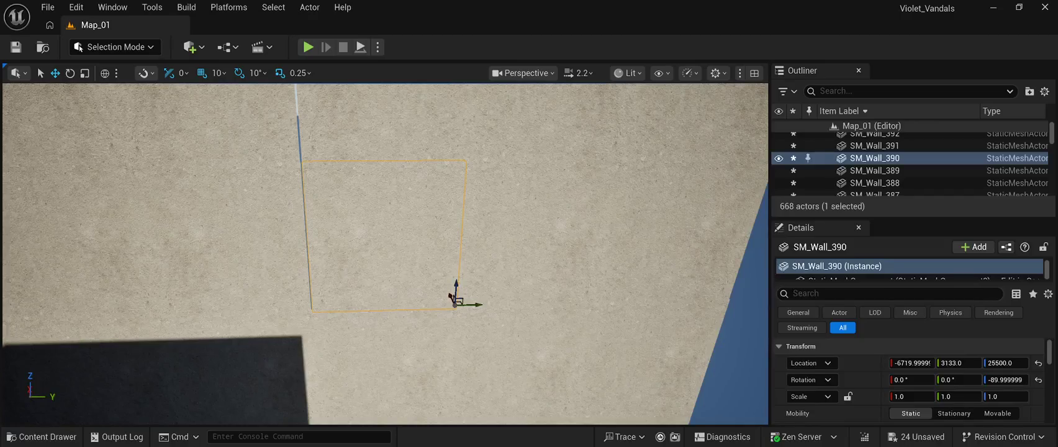
# Set SM_Wall_390's Location Y to 3130
pyautogui.click(960, 363)
pyautogui.write('3130')
pyautogui.press('Return')
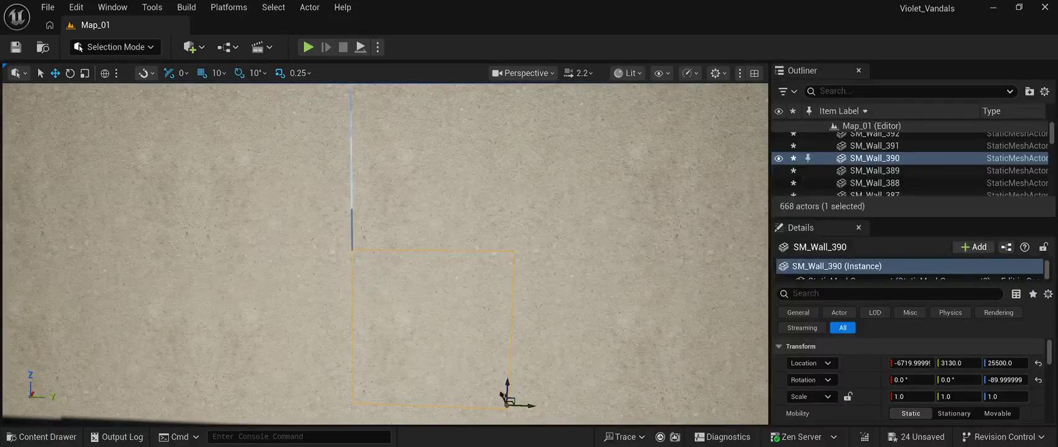
# Set SM_Wall_385's Location Y to 3129 after first trying 3130
pyautogui.click(509, 248)
pyautogui.click(960, 363)
pyautogui.write('3130')
pyautogui.press('Return')
pyautogui.moveTo(435, 186); pyautogui.dragTo(460, 349)
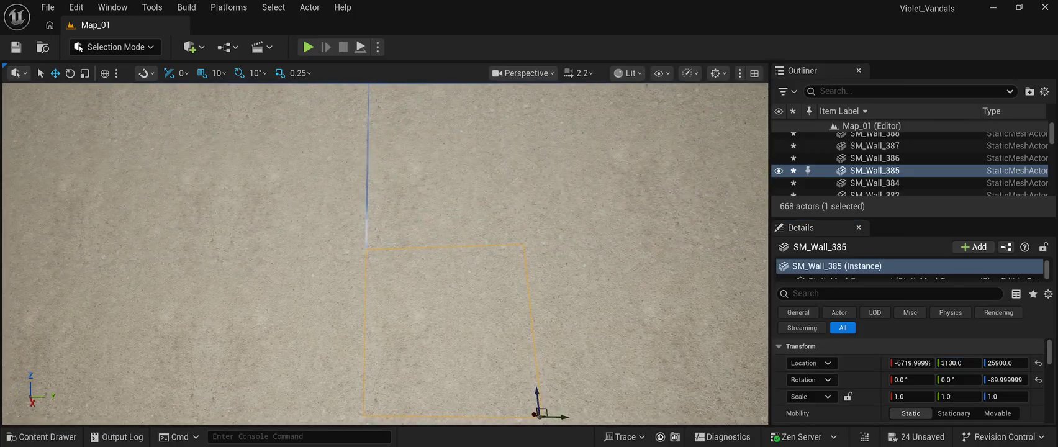
pyautogui.hotkey('ctrl', 'z')
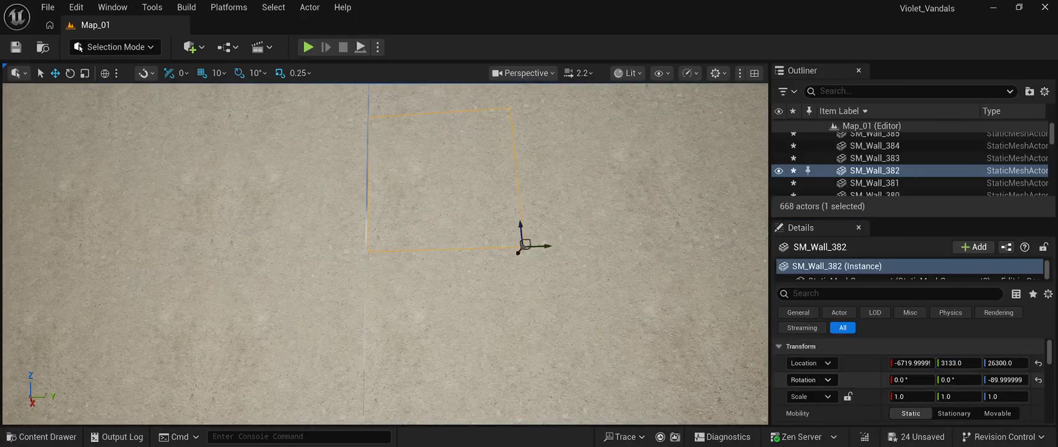
pyautogui.hotkey('ctrl', 'y')
pyautogui.click(960, 362)
pyautogui.write('3129')
pyautogui.press('Return')
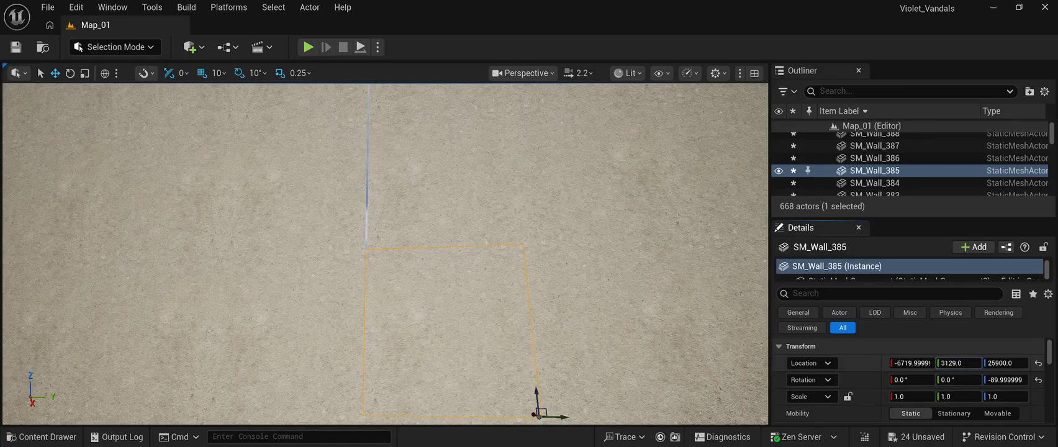
# Nudge SM_Wall_382 and SM_Wall_377 a few units along Y
pyautogui.click(444, 181)
pyautogui.moveTo(960, 363); pyautogui.dragTo(956, 363)
pyautogui.click(444, 180)
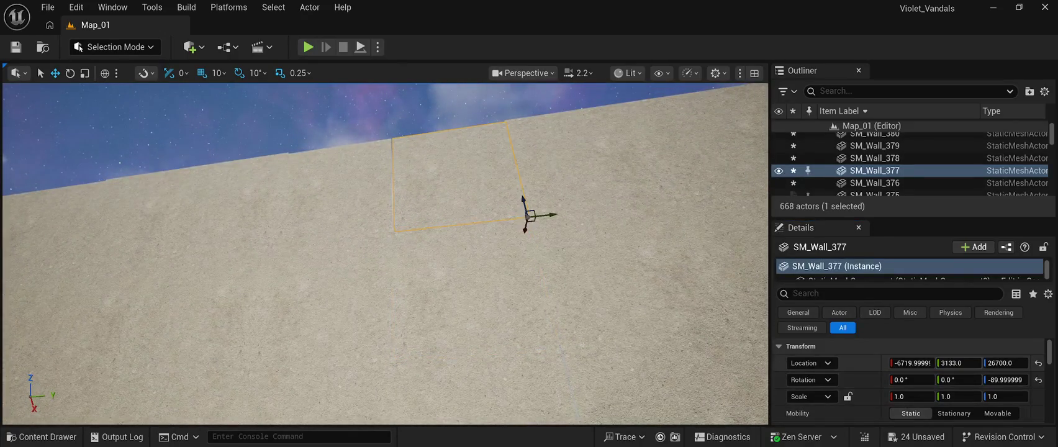
pyautogui.moveTo(960, 363); pyautogui.dragTo(958, 363)
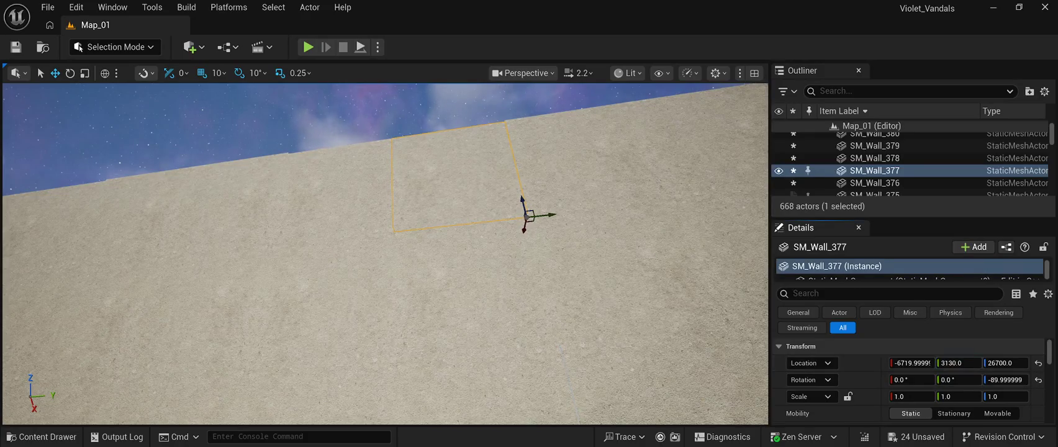
pyautogui.click(385, 156)
pyautogui.moveTo(386, 248); pyautogui.dragTo(385, 304)
# Nudge SM_Wall_386 to about Y 3129, then undo back through the recent selection changes
pyautogui.click(578, 211)
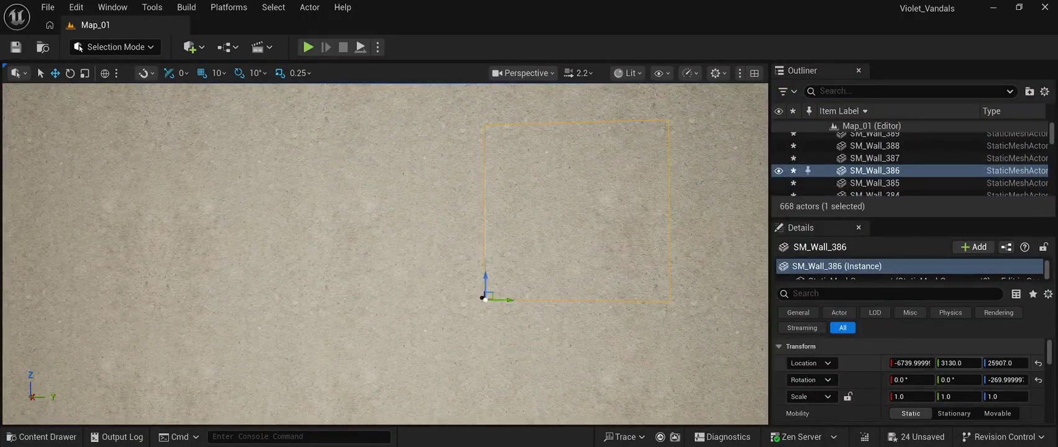
pyautogui.moveTo(960, 363); pyautogui.dragTo(959, 362)
pyautogui.moveTo(385, 248); pyautogui.dragTo(420, 258)
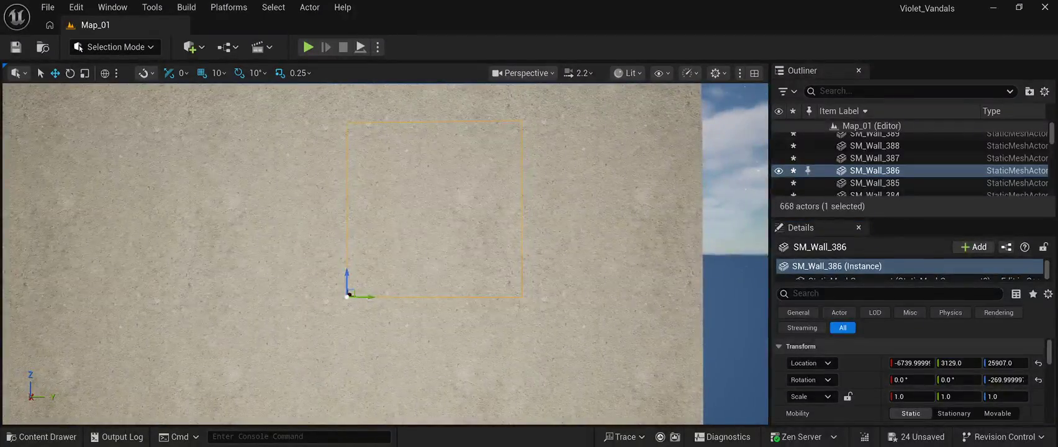
pyautogui.hotkey('ctrl', 'z')
pyautogui.hotkey('ctrl', 'z')
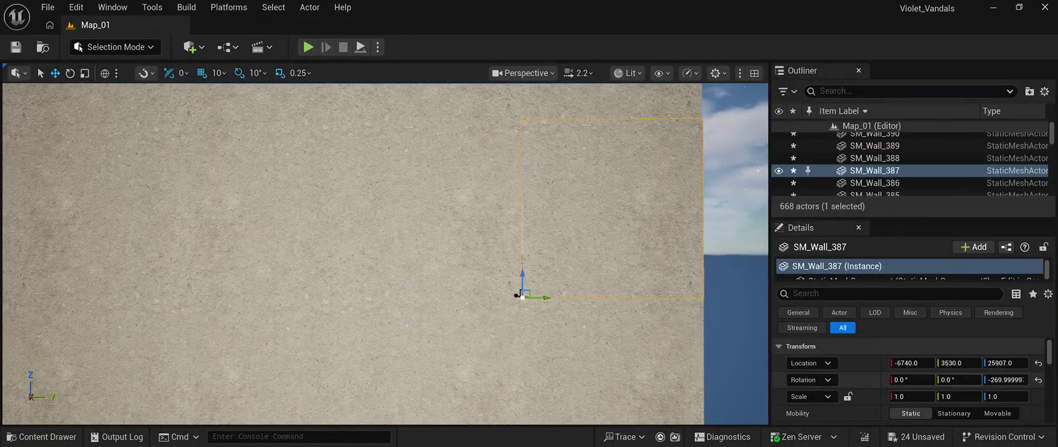
pyautogui.hotkey('ctrl', 'z')
pyautogui.scroll(-4, 354, 255)
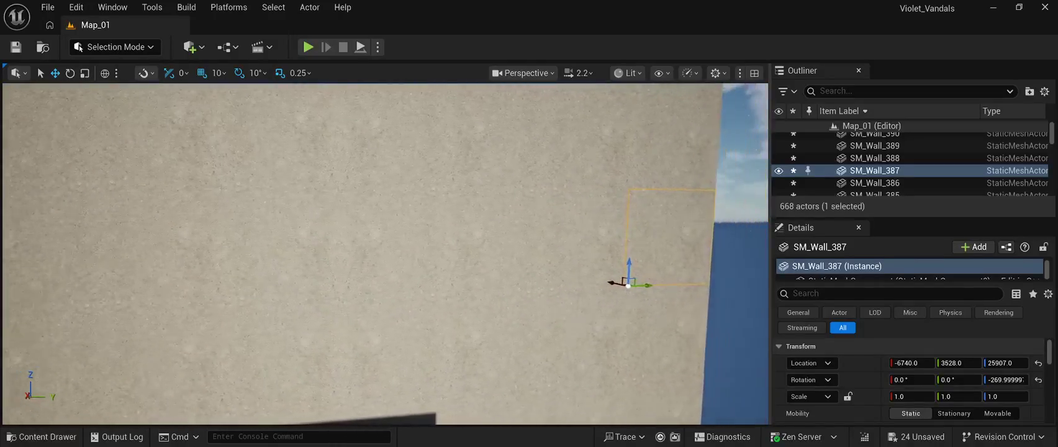
pyautogui.hotkey('ctrl', 'z')
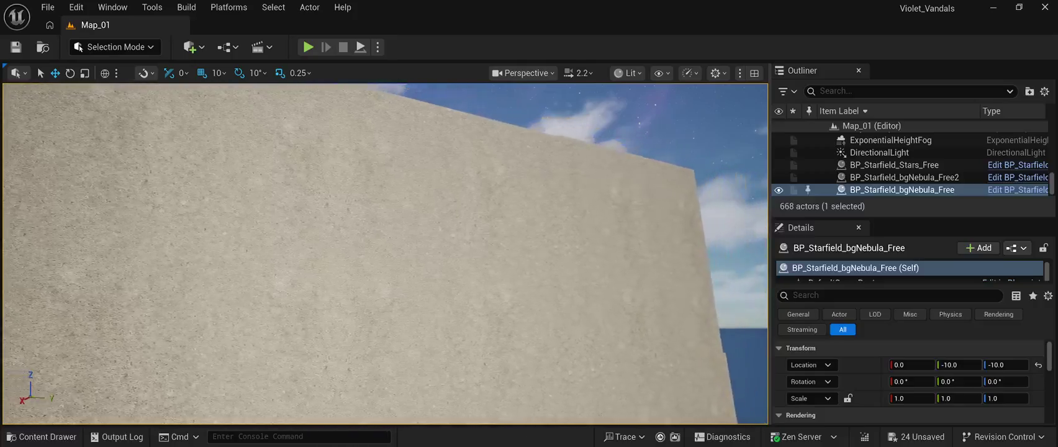
# Move top wall tile SM_Wall_377 to Y 3129, then check SM_Wall_378 and SM_Wall_379
pyautogui.click(469, 167)
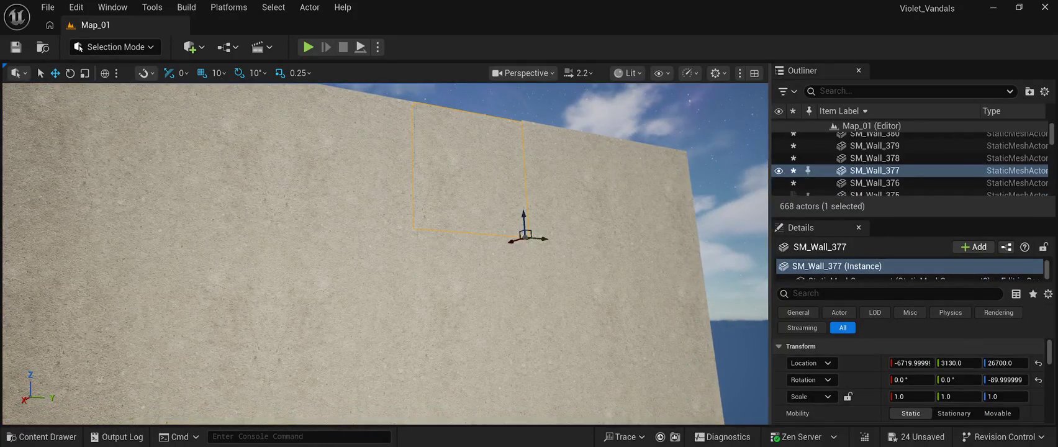
pyautogui.moveTo(385, 249); pyautogui.dragTo(373, 237)
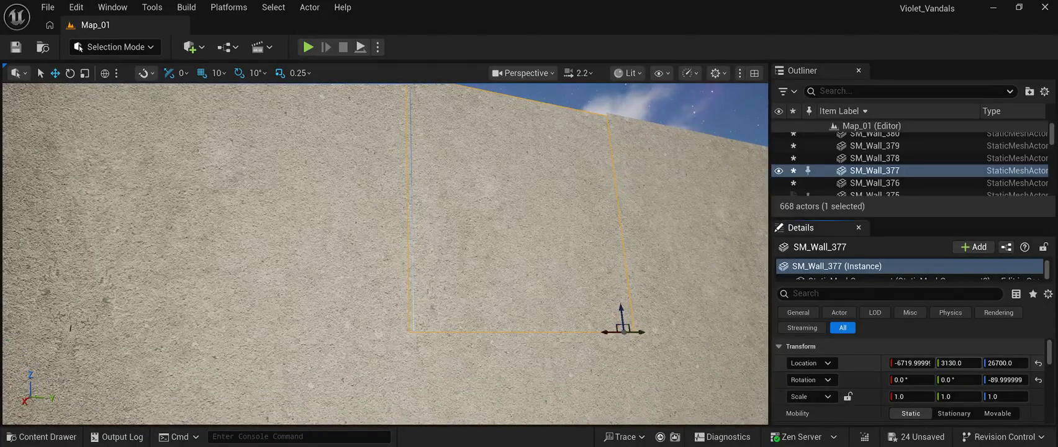
pyautogui.click(70, 327)
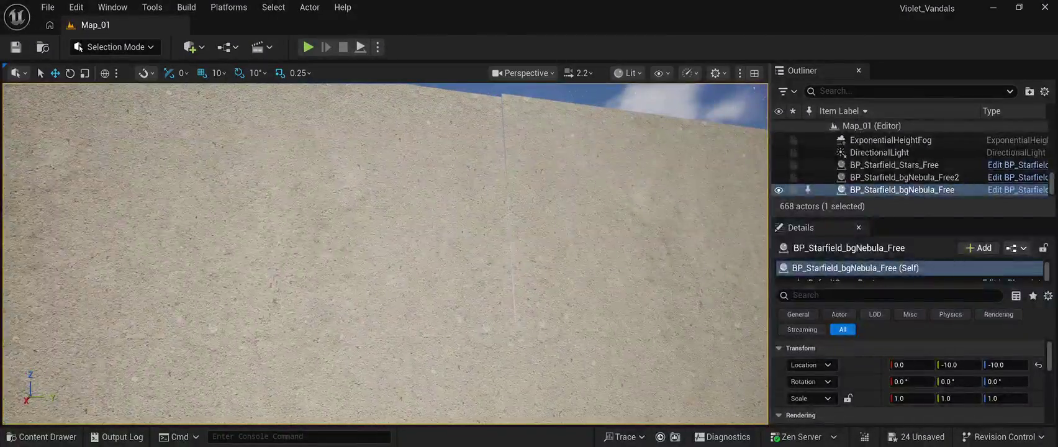
pyautogui.click(609, 217)
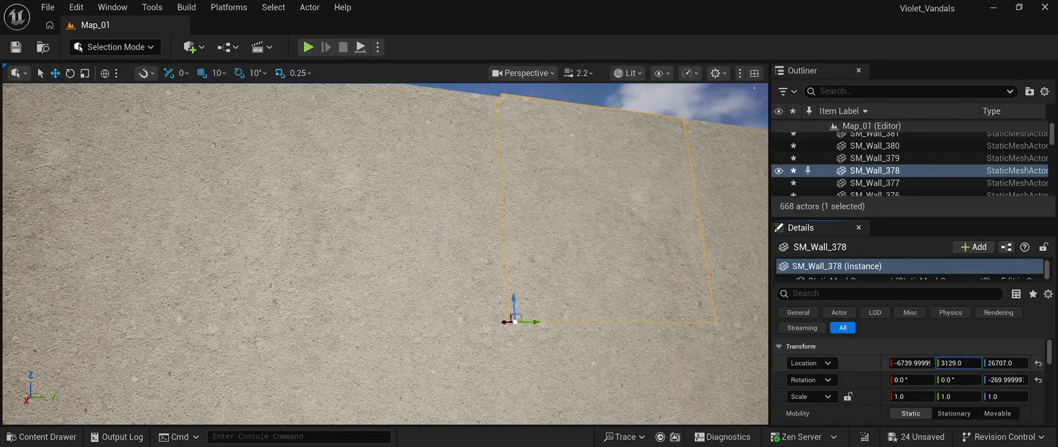
pyautogui.click(385, 248)
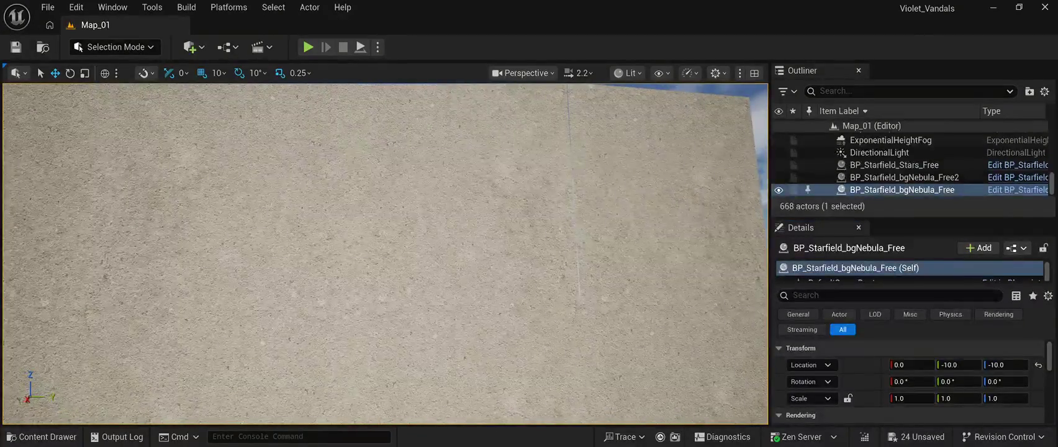
pyautogui.click(659, 186)
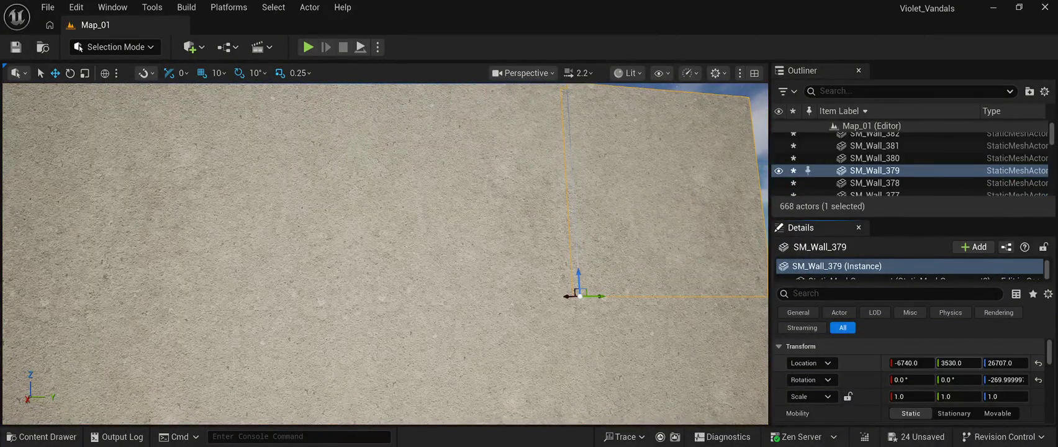
# Fly the view between the walls to the wall edge beside the brick tower and select its top tile
pyautogui.moveTo(385, 249)
pyautogui.mouseDown()
pyautogui.moveTo(385, 348)
pyautogui.moveTo(373, 385)
pyautogui.moveTo(398, 385)
pyautogui.moveTo(391, 372)
pyautogui.moveTo(459, 373)
pyautogui.mouseUp()
pyautogui.hotkey('ctrl', 'z')
pyautogui.moveTo(385, 249)
pyautogui.mouseDown()
pyautogui.moveTo(385, 298)
pyautogui.moveTo(335, 248)
pyautogui.moveTo(434, 248)
pyautogui.moveTo(435, 224)
pyautogui.moveTo(410, 248)
pyautogui.moveTo(335, 249)
pyautogui.moveTo(373, 248)
pyautogui.mouseUp()
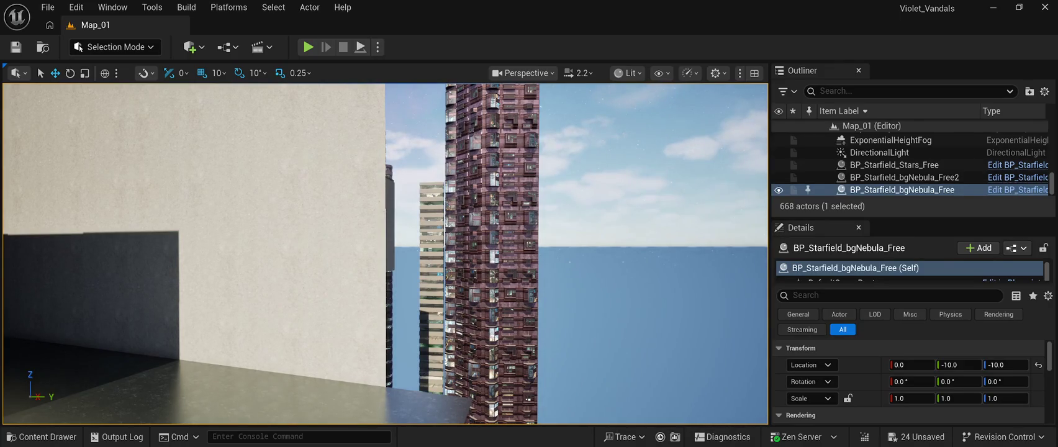
pyautogui.moveTo(373, 249)
pyautogui.mouseDown()
pyautogui.moveTo(379, 236)
pyautogui.moveTo(379, 251)
pyautogui.mouseUp()
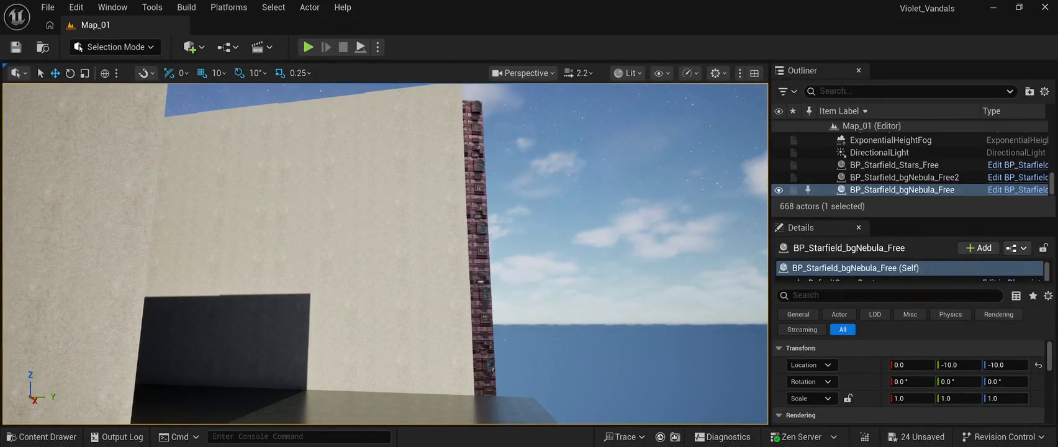
pyautogui.click(415, 138)
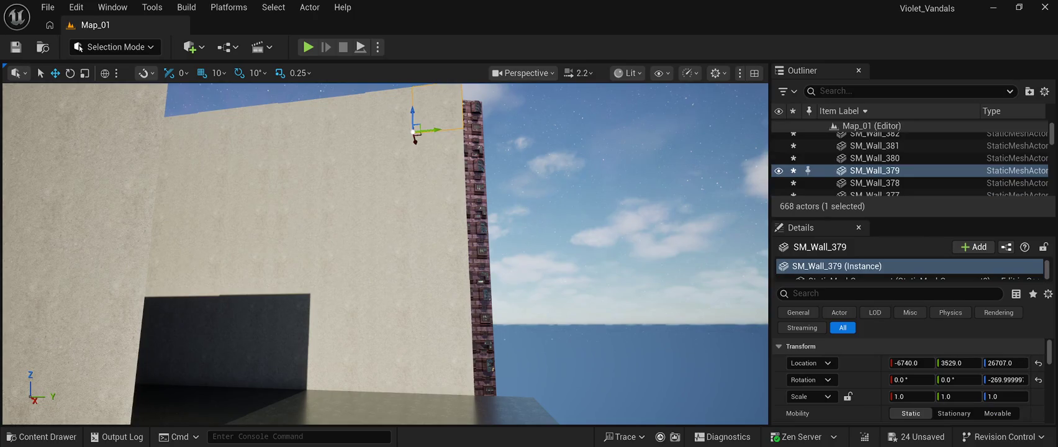
# Select the six stacked wall tiles, duplicate them with Ctrl+D, and slide the copy along Y
pyautogui.keyDown('ctrl'); pyautogui.click(416, 183); pyautogui.keyUp('ctrl')
pyautogui.keyDown('ctrl'); pyautogui.click(416, 231); pyautogui.keyUp('ctrl')
pyautogui.keyDown('ctrl'); pyautogui.click(416, 283); pyautogui.keyUp('ctrl')
pyautogui.keyDown('ctrl'); pyautogui.click(417, 336); pyautogui.keyUp('ctrl')
pyautogui.keyDown('ctrl'); pyautogui.click(419, 390); pyautogui.keyUp('ctrl')
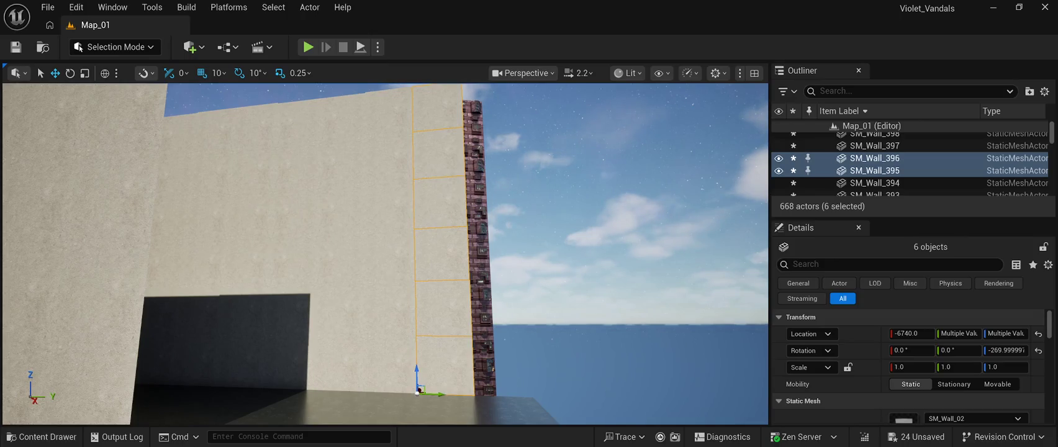
pyautogui.hotkey('ctrl', 'd')
pyautogui.moveTo(420, 389); pyautogui.dragTo(474, 393)
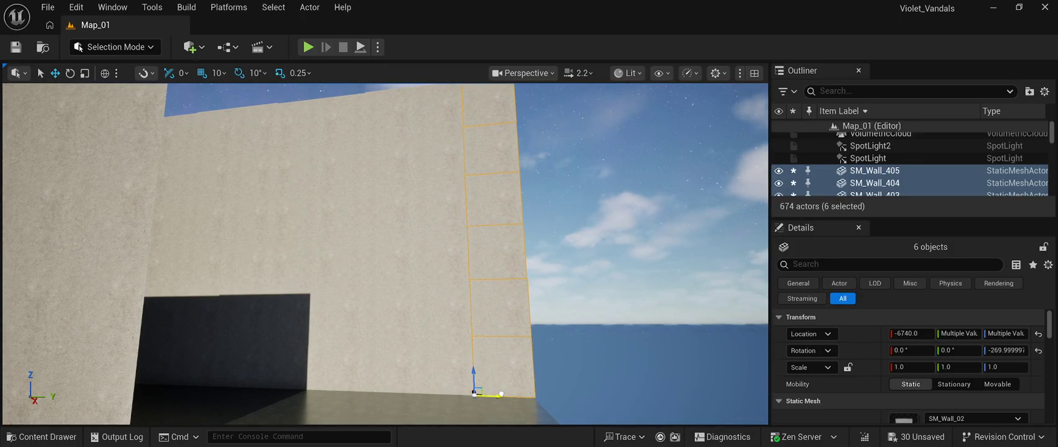
pyautogui.click(621, 186)
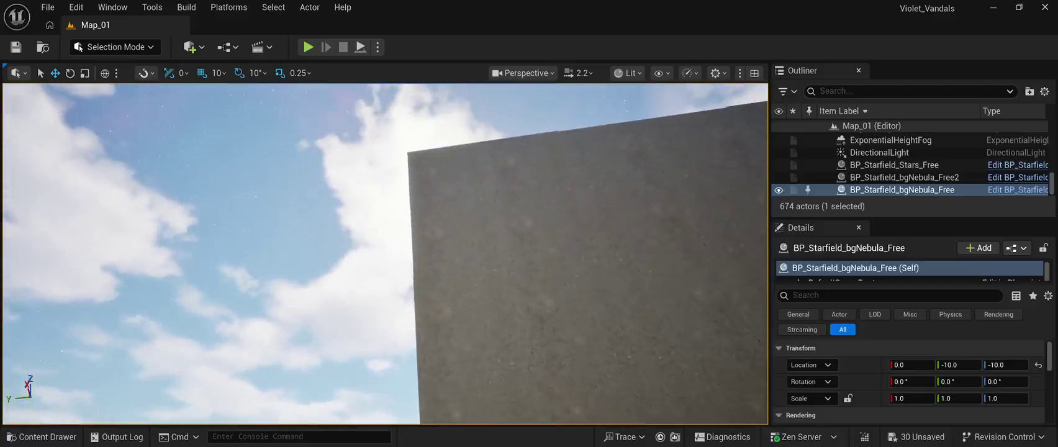
# Select the six duplicated tiles starting at SM_Wall_331 and nudge them along Y until the white seam closes
pyautogui.click(448, 177)
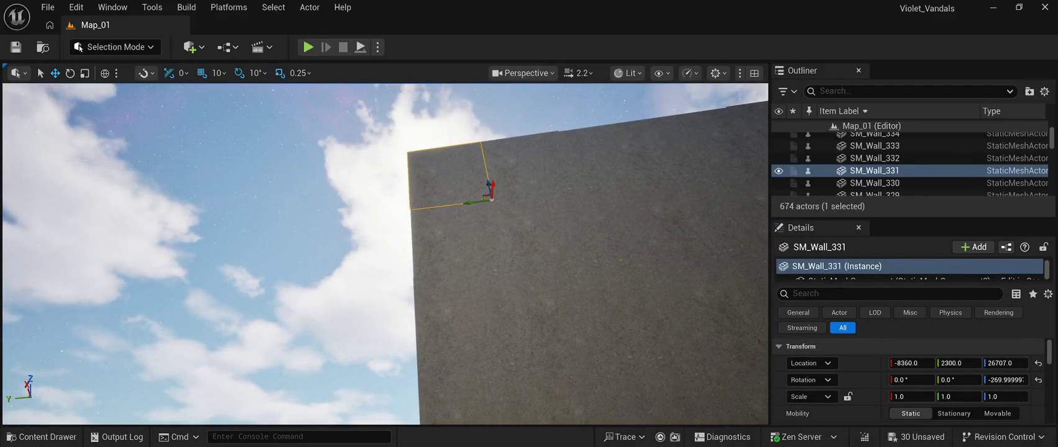
pyautogui.keyDown('ctrl'); pyautogui.click(459, 230); pyautogui.keyUp('ctrl')
pyautogui.keyDown('ctrl'); pyautogui.click(469, 308); pyautogui.keyUp('ctrl')
pyautogui.keyDown('ctrl'); pyautogui.click(454, 267); pyautogui.keyUp('ctrl')
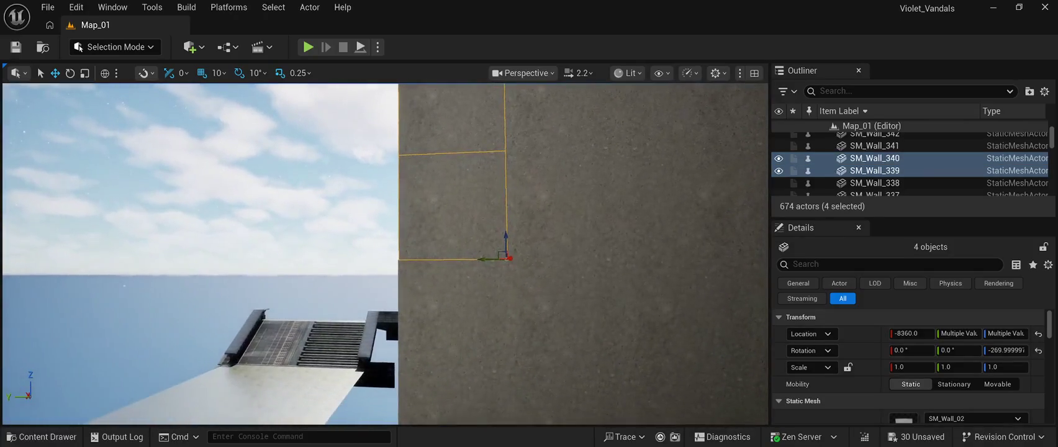
pyautogui.keyDown('ctrl'); pyautogui.click(453, 205); pyautogui.keyUp('ctrl')
pyautogui.keyDown('ctrl'); pyautogui.click(494, 391); pyautogui.keyUp('ctrl')
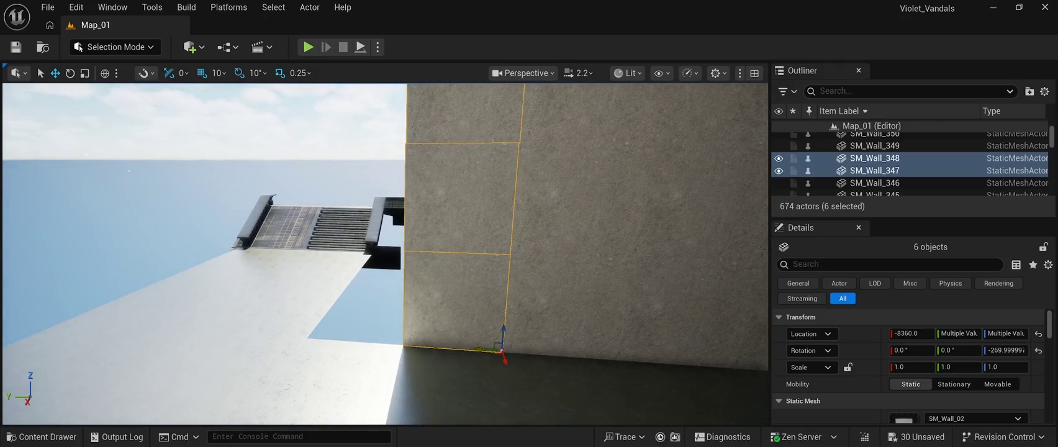
pyautogui.moveTo(481, 349); pyautogui.dragTo(470, 348)
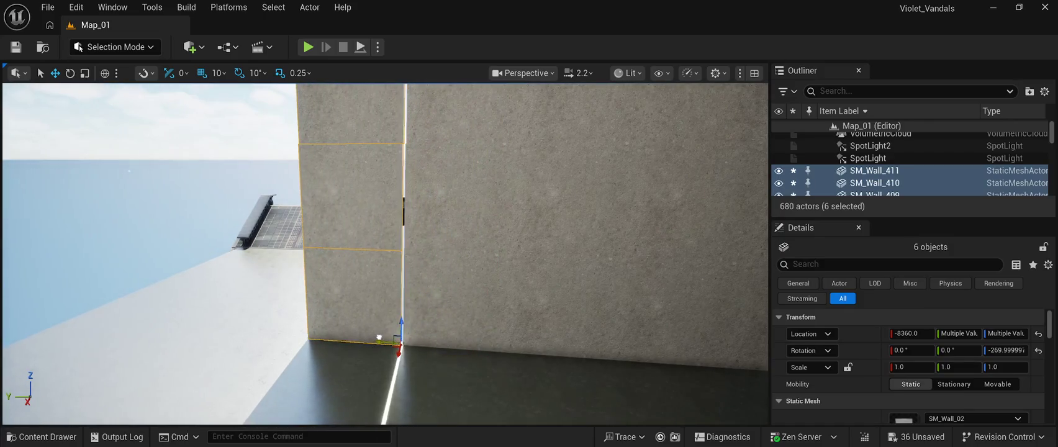
pyautogui.moveTo(380, 338); pyautogui.dragTo(381, 339)
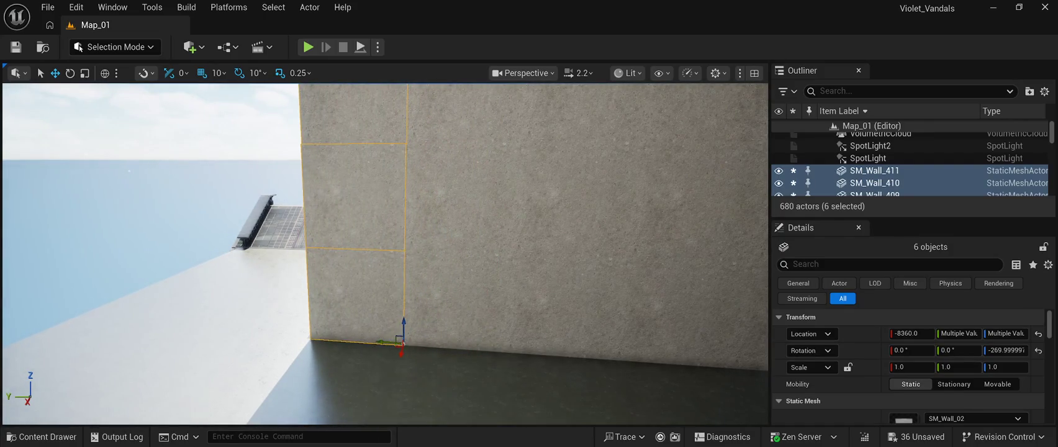
pyautogui.click(167, 218)
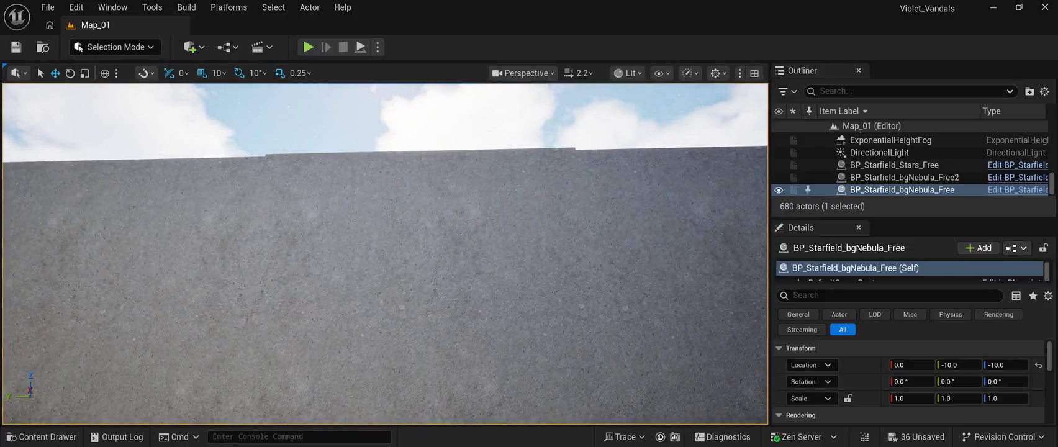
pyautogui.click(335, 229)
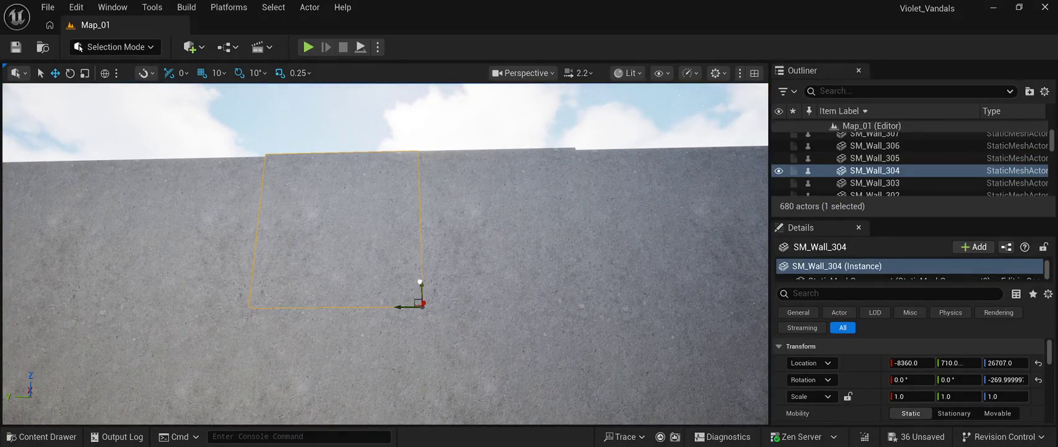
# Lower SM_Wall_304 to Z 26697, then check the neighbouring panels down to SM_Wall_334
pyautogui.moveTo(420, 284); pyautogui.dragTo(376, 258)
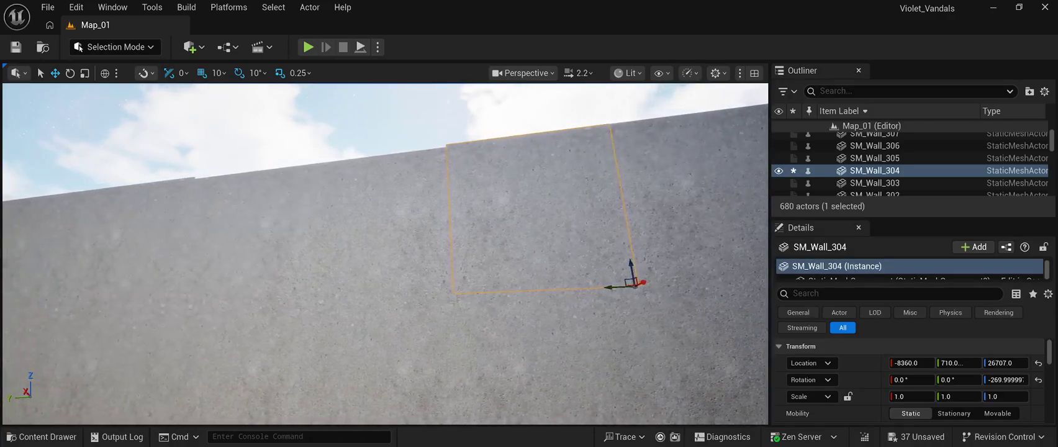
pyautogui.click(376, 258)
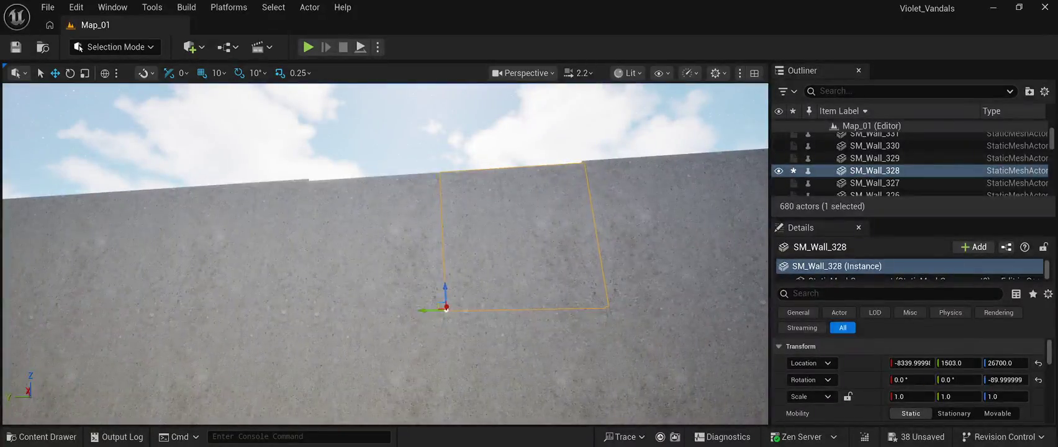
pyautogui.click(373, 245)
pyautogui.click(373, 372)
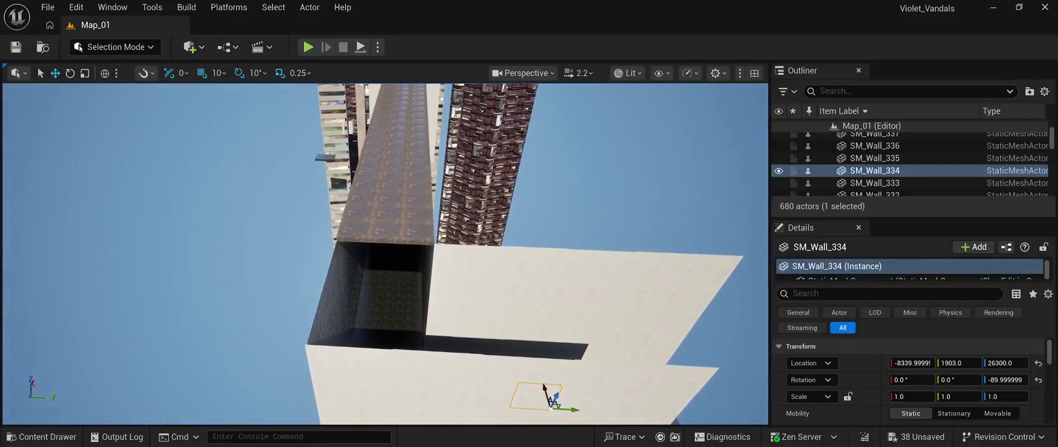
pyautogui.click(418, 233)
# Duplicate a 15-tile roof block and slide the copy further along the wall top
pyautogui.keyDown('ctrl'); pyautogui.click(385, 231); pyautogui.keyUp('ctrl')
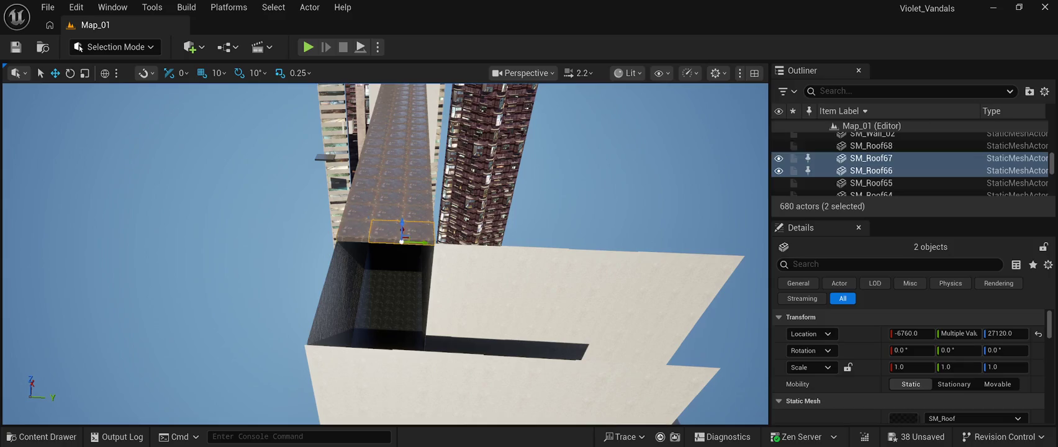
pyautogui.keyDown('ctrl'); pyautogui.click(355, 231); pyautogui.keyUp('ctrl')
pyautogui.keyDown('ctrl'); pyautogui.click(356, 213); pyautogui.keyUp('ctrl')
pyautogui.keyDown('ctrl'); pyautogui.click(388, 212); pyautogui.keyUp('ctrl')
pyautogui.keyDown('ctrl'); pyautogui.click(419, 213); pyautogui.keyUp('ctrl')
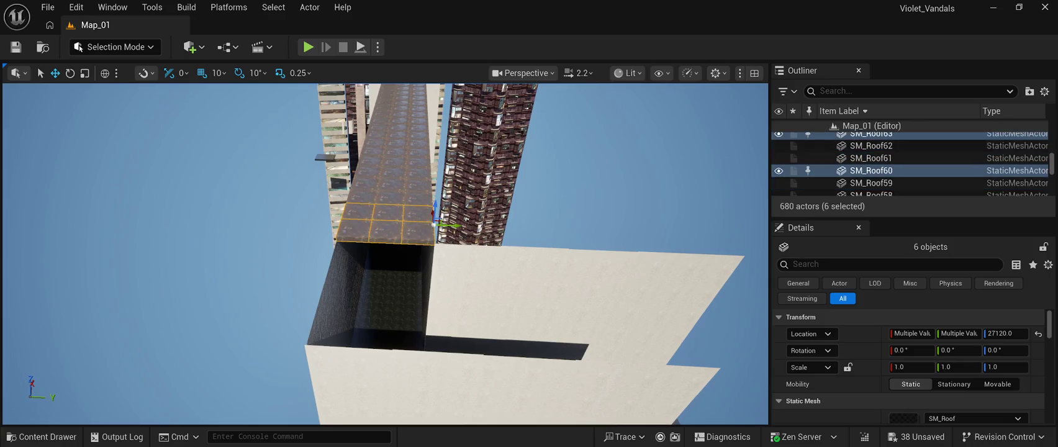
pyautogui.keyDown('ctrl'); pyautogui.click(419, 199); pyautogui.keyUp('ctrl')
pyautogui.keyDown('ctrl'); pyautogui.click(388, 199); pyautogui.keyUp('ctrl')
pyautogui.keyDown('ctrl'); pyautogui.click(357, 199); pyautogui.keyUp('ctrl')
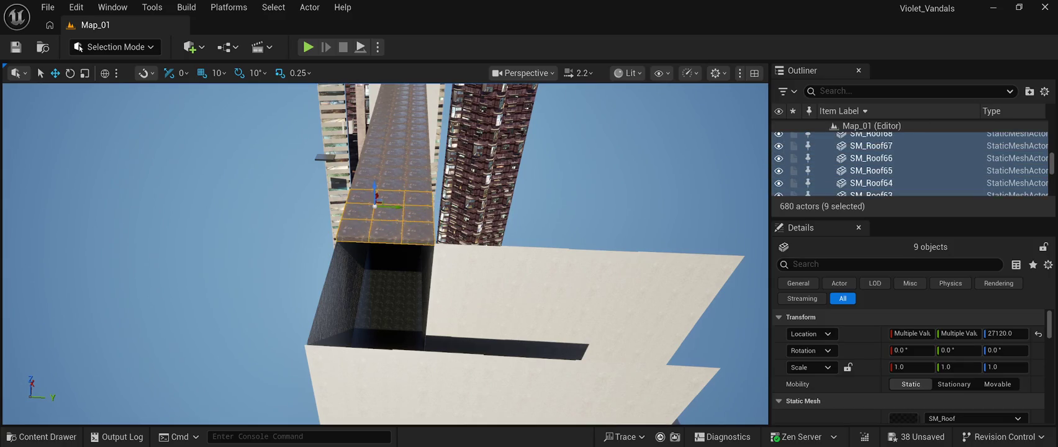
pyautogui.keyDown('ctrl'); pyautogui.click(388, 184); pyautogui.keyUp('ctrl')
pyautogui.keyDown('ctrl'); pyautogui.click(363, 185); pyautogui.keyUp('ctrl')
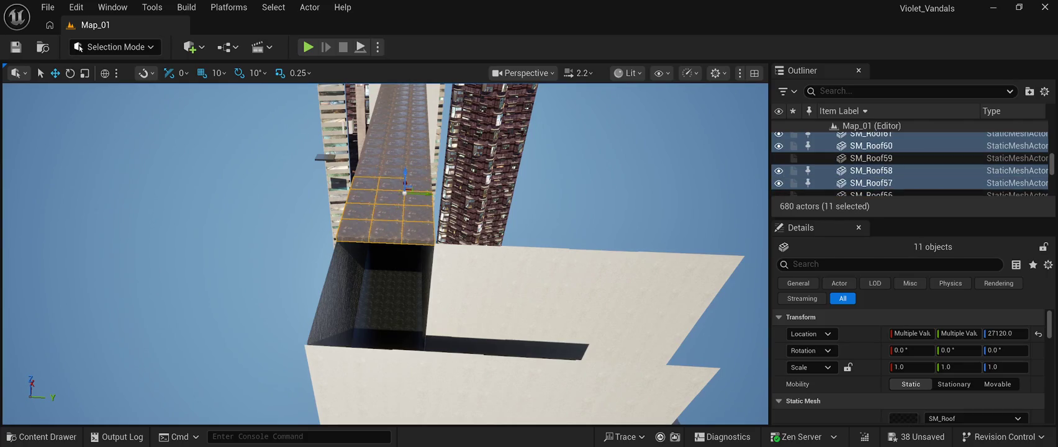
pyautogui.keyDown('ctrl'); pyautogui.click(420, 184); pyautogui.keyUp('ctrl')
pyautogui.keyDown('ctrl'); pyautogui.click(419, 172); pyautogui.keyUp('ctrl')
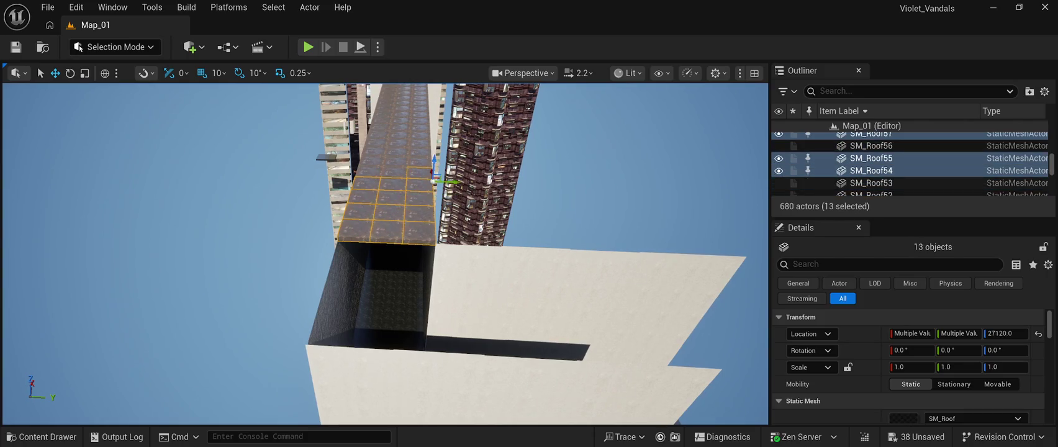
pyautogui.keyDown('ctrl'); pyautogui.click(394, 172); pyautogui.keyUp('ctrl')
pyautogui.keyDown('ctrl'); pyautogui.click(369, 172); pyautogui.keyUp('ctrl')
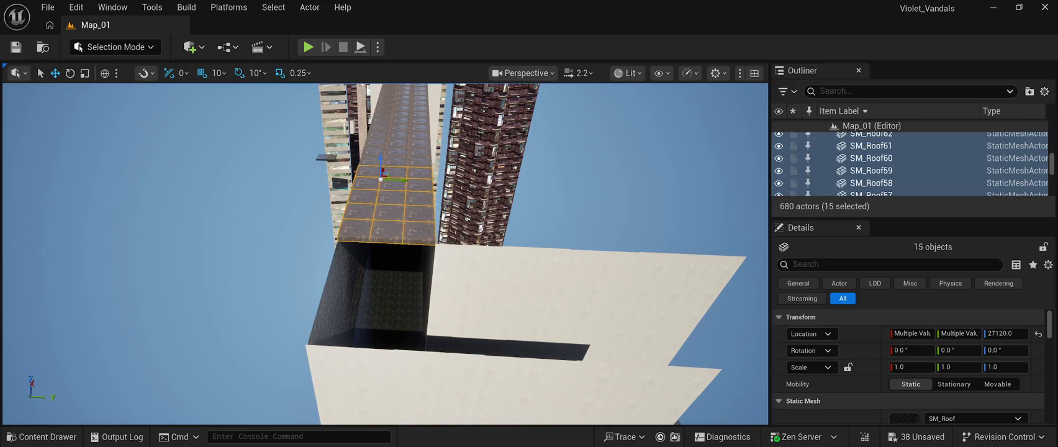
pyautogui.hotkey('ctrl', 'd')
pyautogui.moveTo(385, 248); pyautogui.dragTo(298, 256)
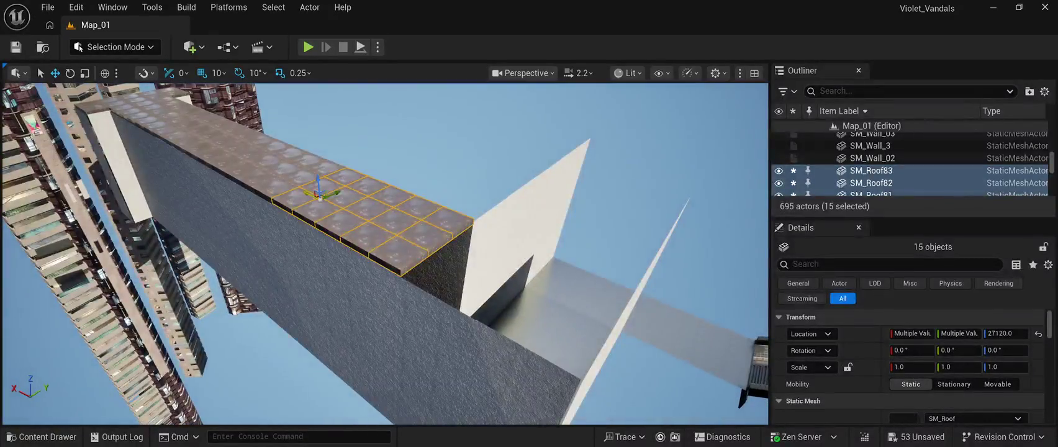
pyautogui.moveTo(309, 192)
pyautogui.mouseDown()
pyautogui.moveTo(460, 248)
pyautogui.moveTo(410, 275)
pyautogui.moveTo(497, 272)
pyautogui.moveTo(478, 261)
pyautogui.mouseUp()
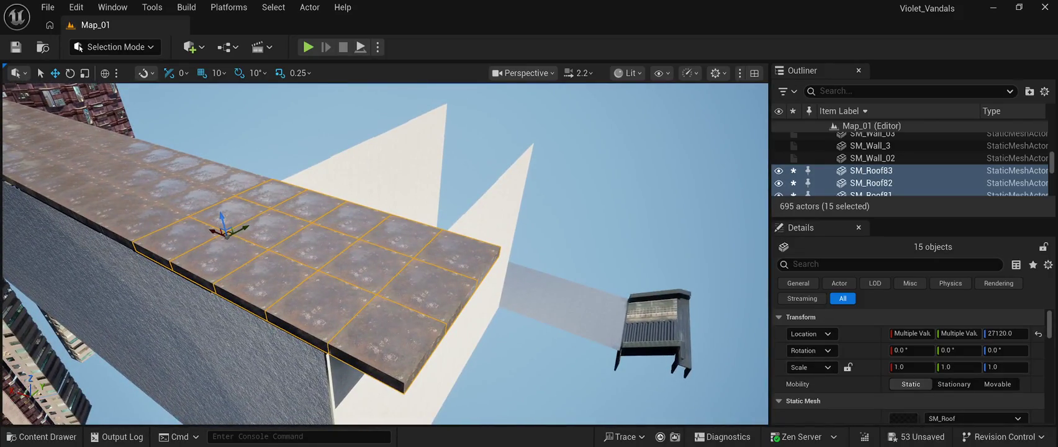
# Delete the three roof tiles overhanging the wall end
pyautogui.click(457, 258)
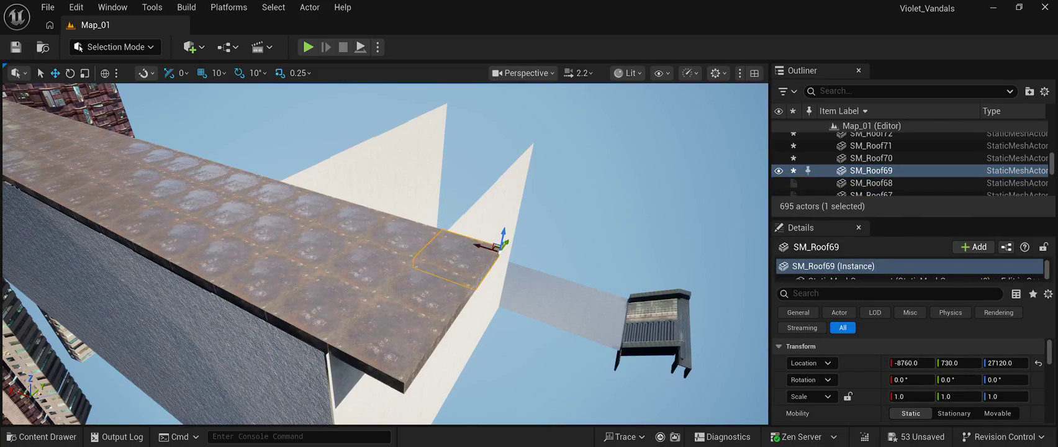
pyautogui.press('Delete')
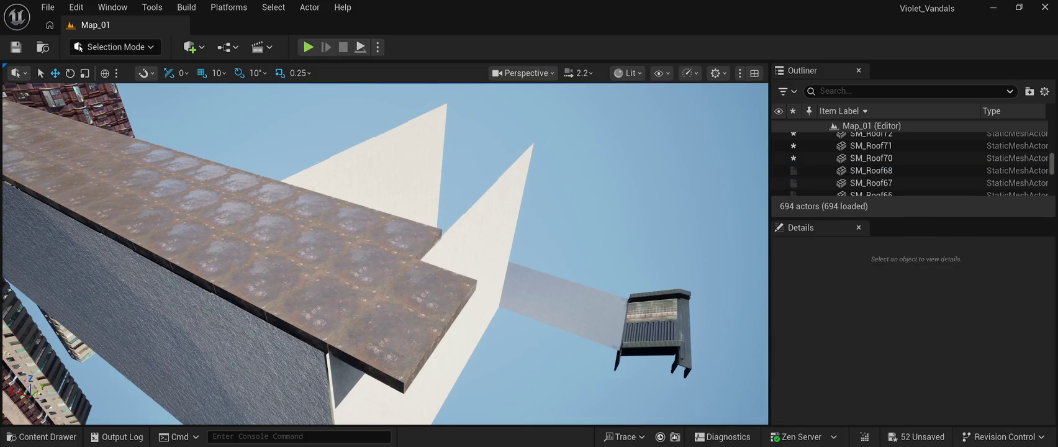
pyautogui.click(423, 292)
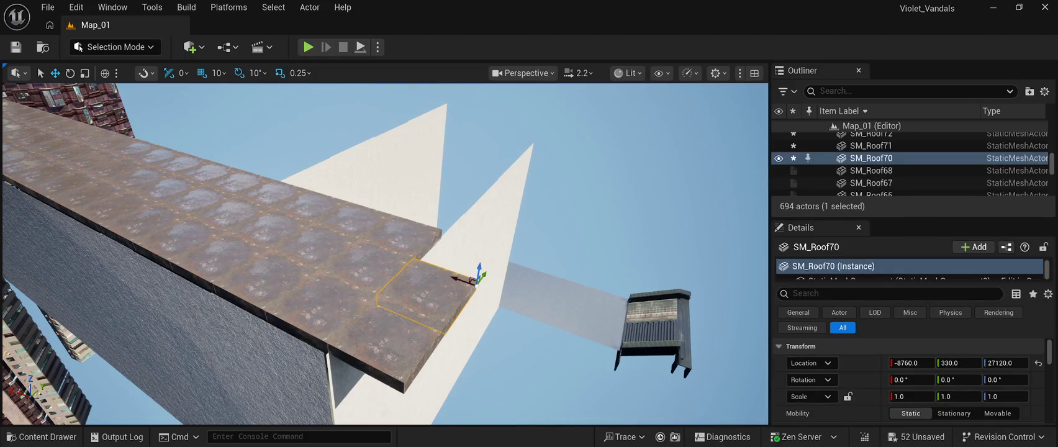
pyautogui.press('Delete')
pyautogui.click(388, 345)
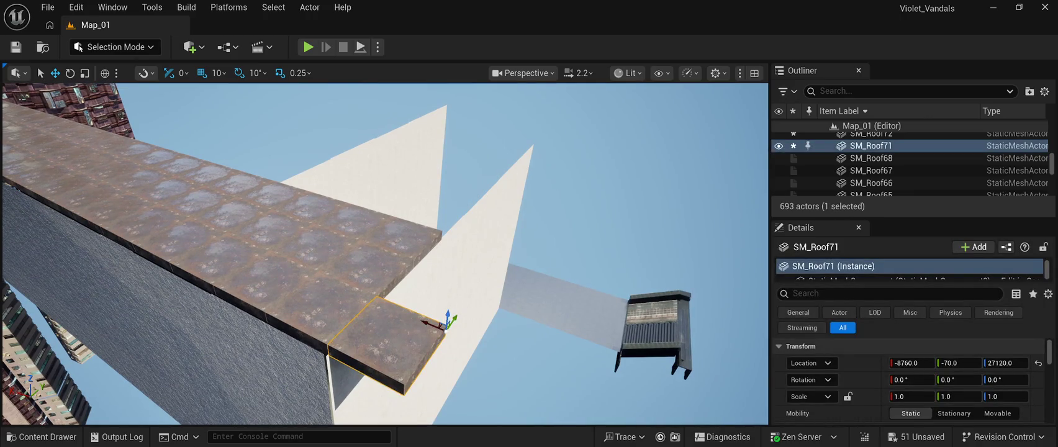
pyautogui.press('Delete')
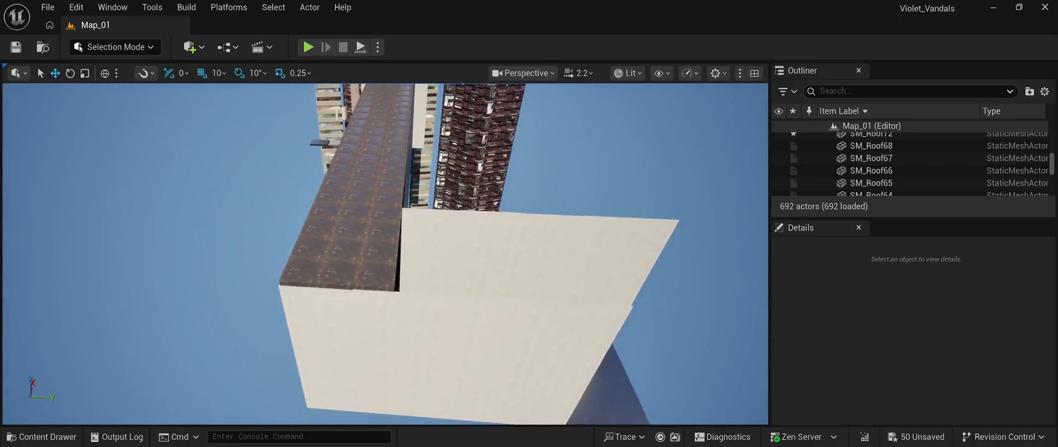
# Copy a 12-tile corner roof block over the white wall, then duplicate it once more
pyautogui.click(391, 276)
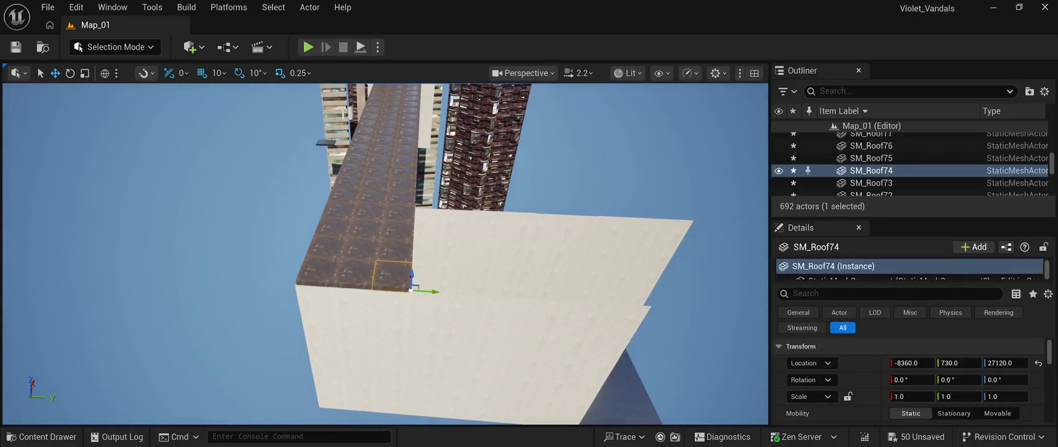
pyautogui.keyDown('ctrl'); pyautogui.click(395, 250); pyautogui.keyUp('ctrl')
pyautogui.keyDown('ctrl'); pyautogui.click(397, 231); pyautogui.keyUp('ctrl')
pyautogui.keyDown('ctrl'); pyautogui.click(398, 213); pyautogui.keyUp('ctrl')
pyautogui.keyDown('ctrl'); pyautogui.click(367, 213); pyautogui.keyUp('ctrl')
pyautogui.keyDown('ctrl'); pyautogui.click(365, 231); pyautogui.keyUp('ctrl')
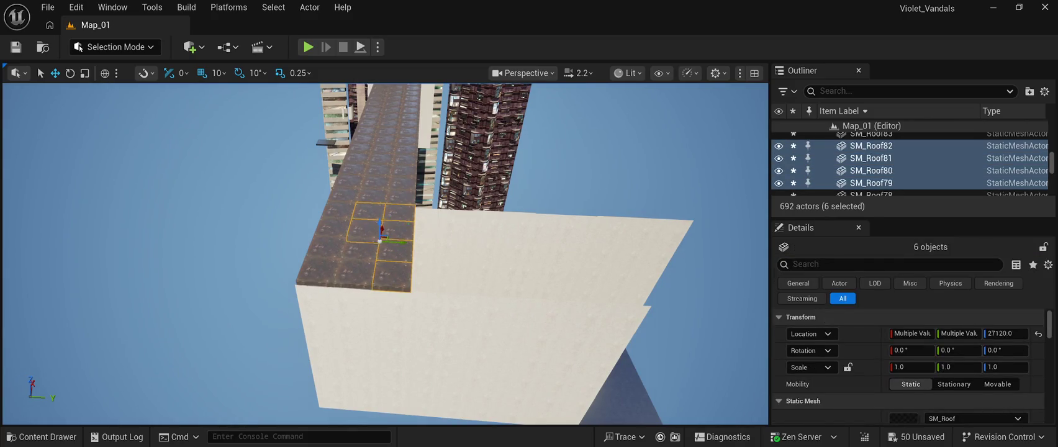
pyautogui.keyDown('ctrl'); pyautogui.click(361, 252); pyautogui.keyUp('ctrl')
pyautogui.keyDown('ctrl'); pyautogui.click(357, 273); pyautogui.keyUp('ctrl')
pyautogui.keyDown('ctrl'); pyautogui.click(320, 273); pyautogui.keyUp('ctrl')
pyautogui.keyDown('ctrl'); pyautogui.click(326, 251); pyautogui.keyUp('ctrl')
pyautogui.keyDown('ctrl'); pyautogui.click(332, 229); pyautogui.keyUp('ctrl')
pyautogui.keyDown('ctrl'); pyautogui.click(355, 210); pyautogui.keyUp('ctrl')
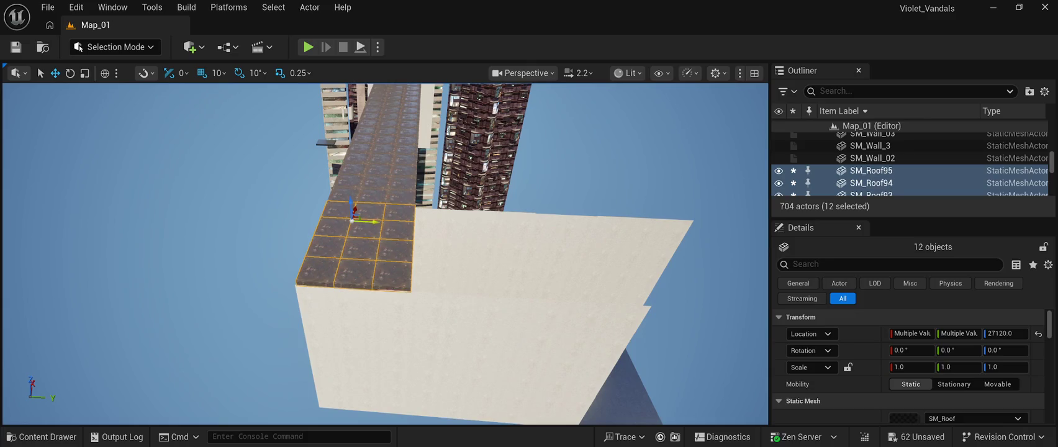
pyautogui.moveTo(375, 222); pyautogui.dragTo(403, 224)
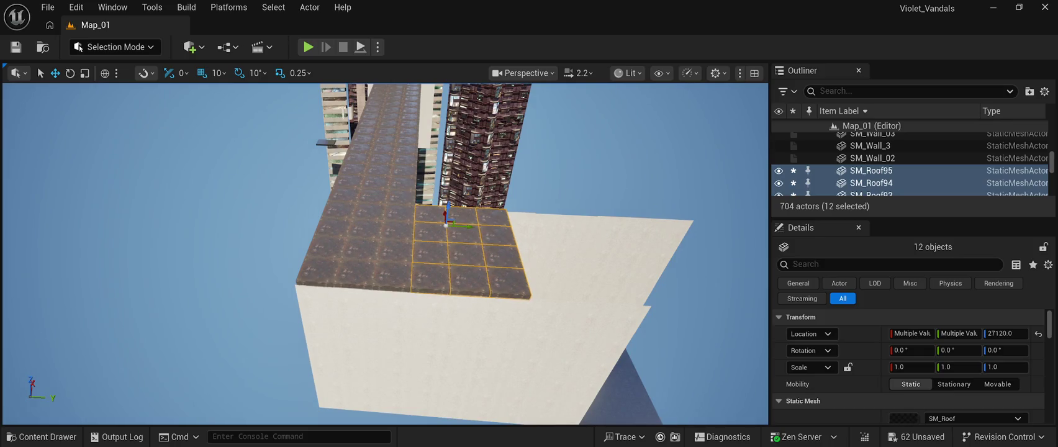
pyautogui.hotkey('ctrl', 'd')
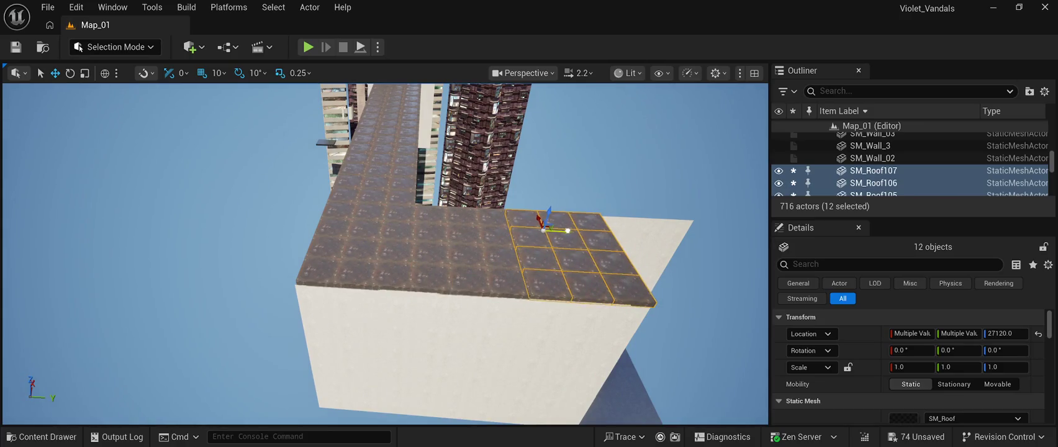
# Fly around and beneath the new roof tiles, then over to the lit concrete wall
pyautogui.press('q')
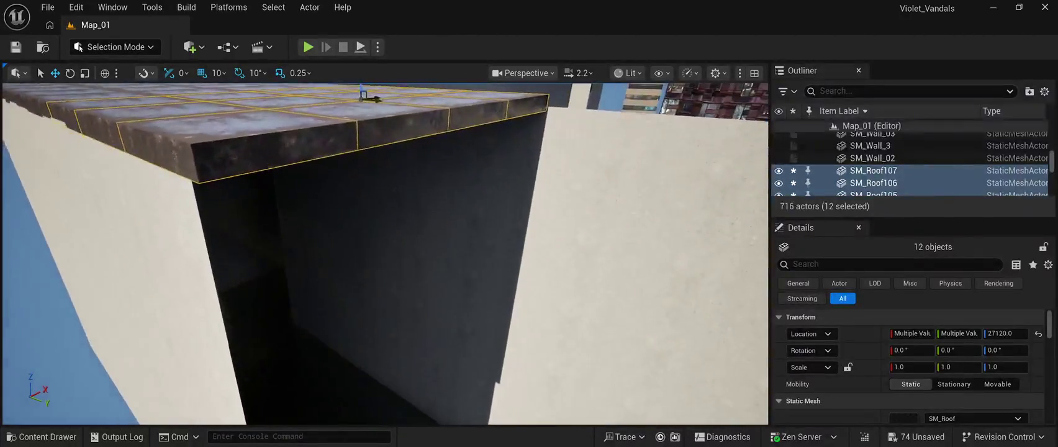
pyautogui.press('s')
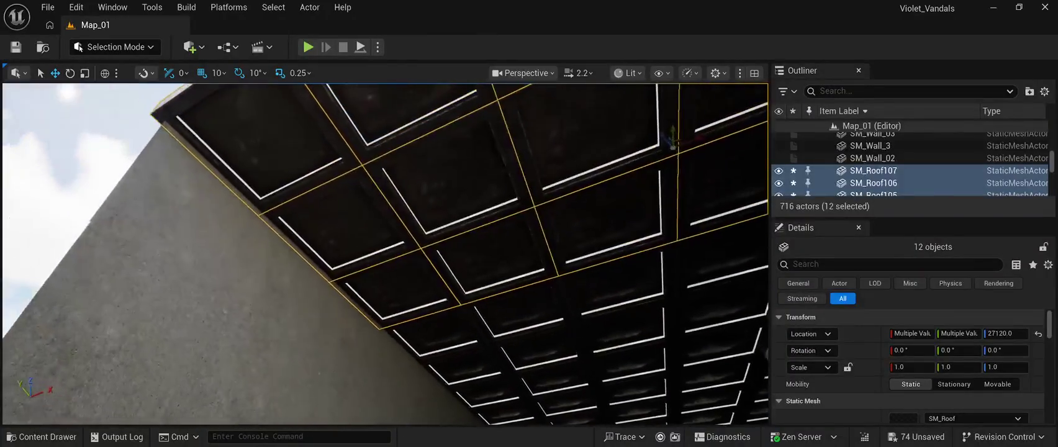
pyautogui.press('e')
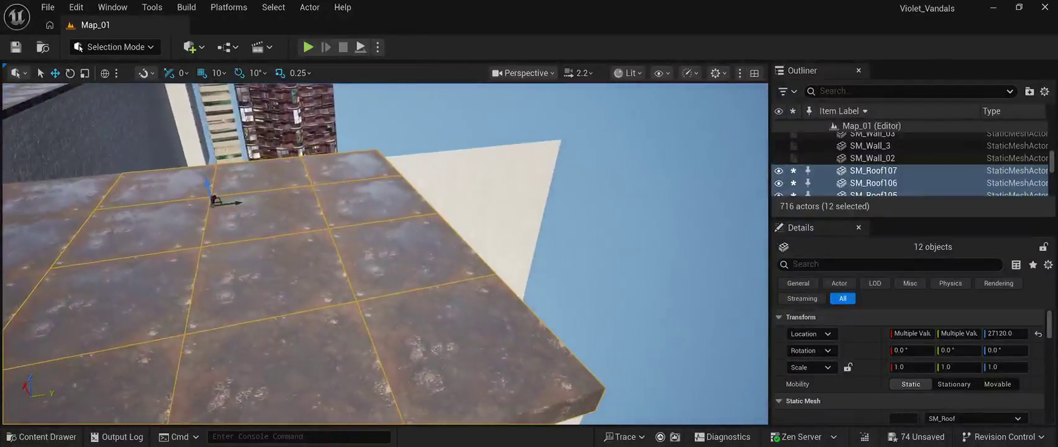
pyautogui.press('a')
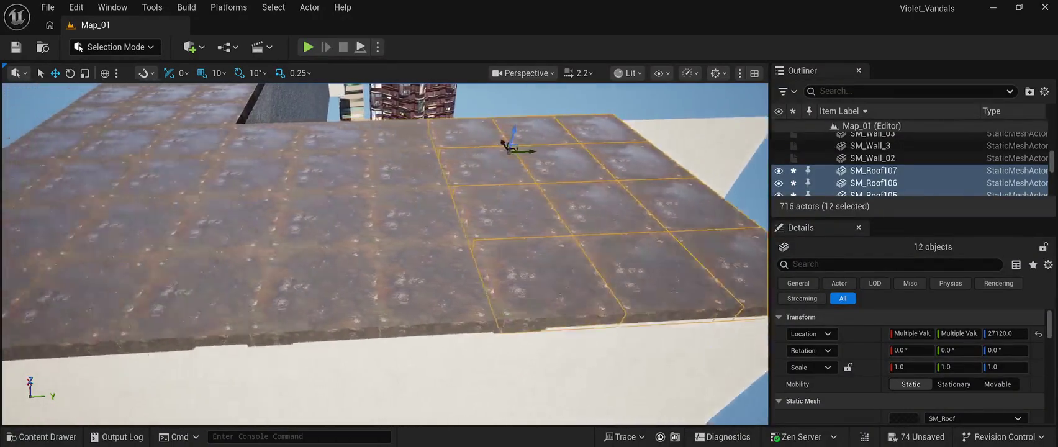
pyautogui.click(683, 155)
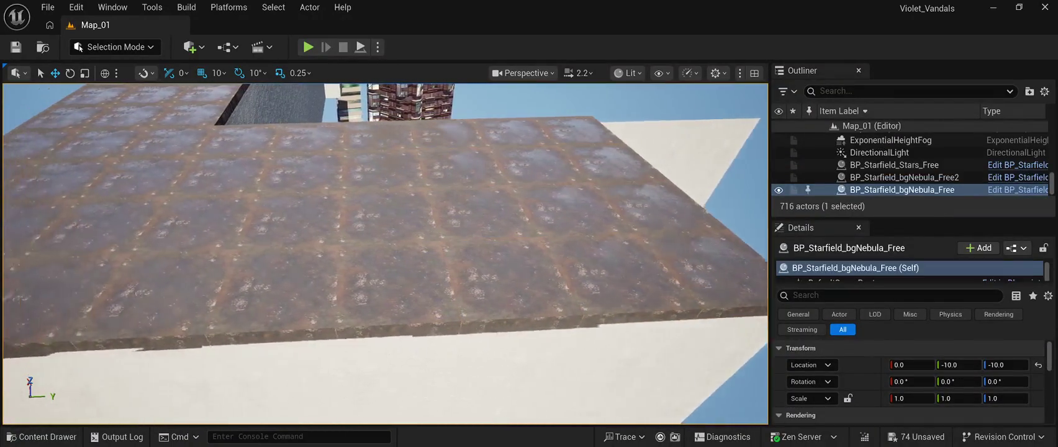
pyautogui.press('w')
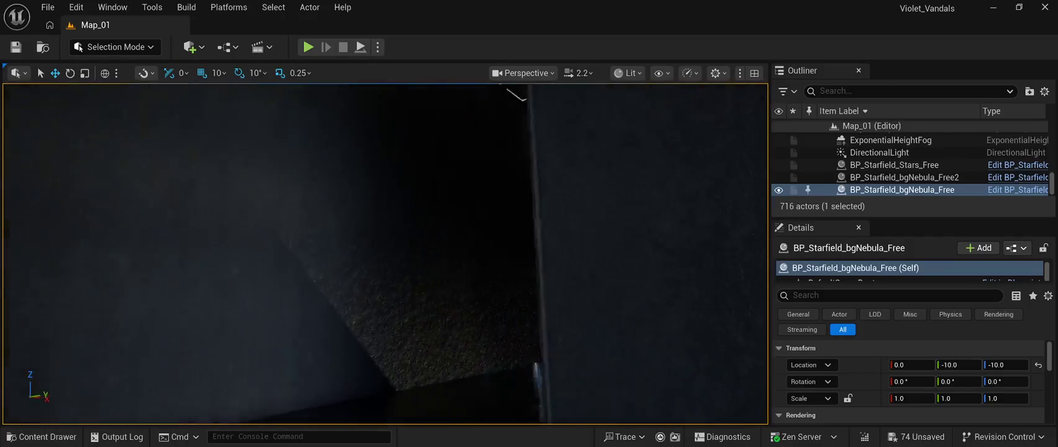
pyautogui.press('a')
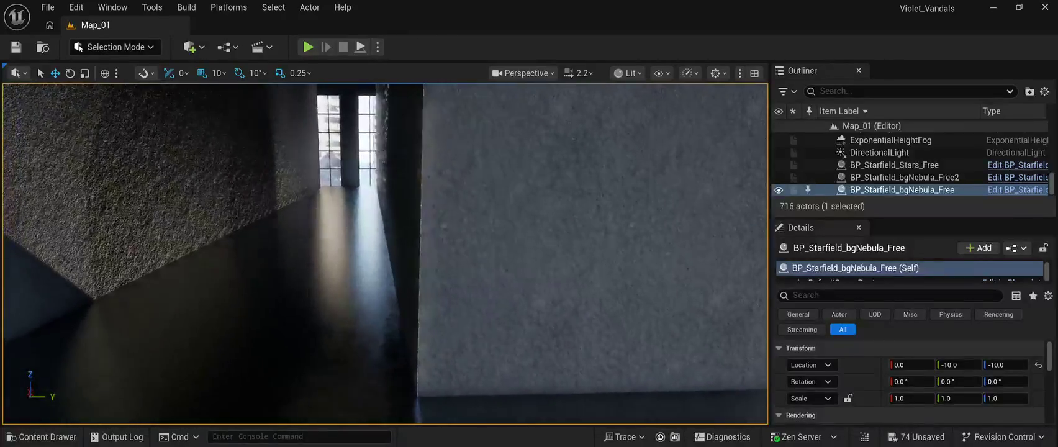
pyautogui.press('s')
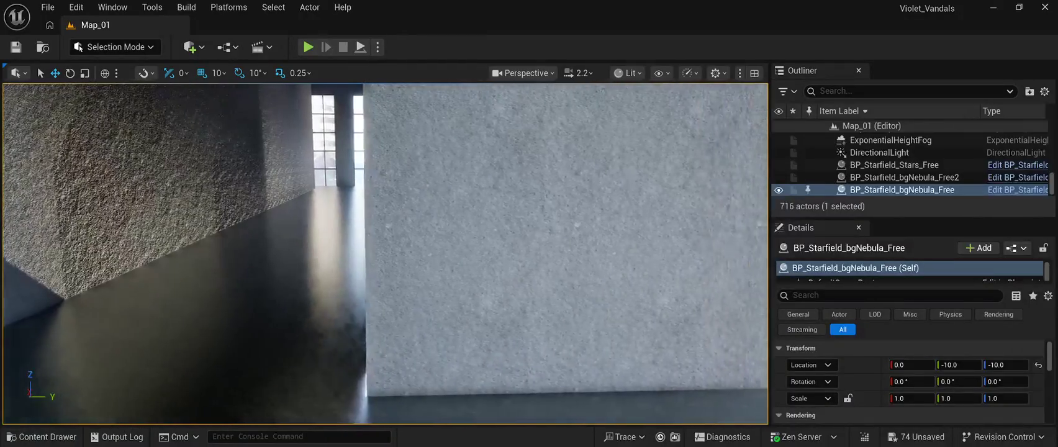
pyautogui.press('d')
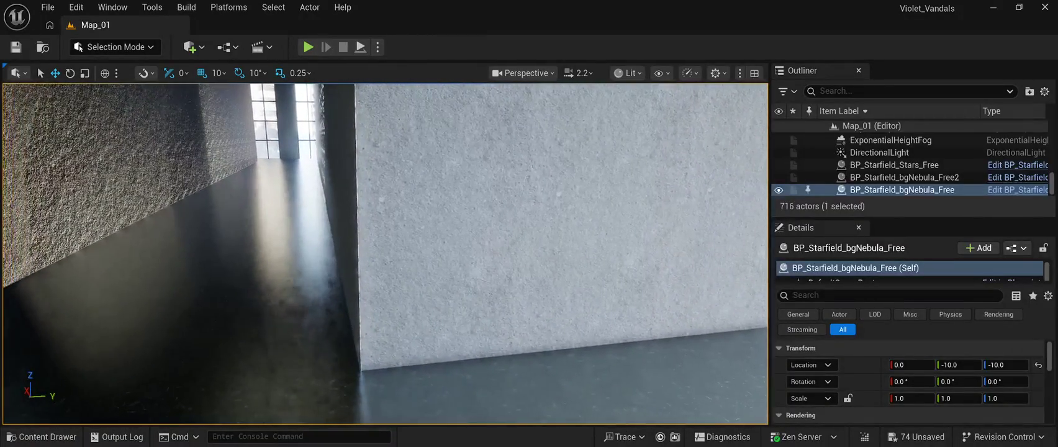
# Shift wall panel SM_Wall_375 from Y 733 to 731
pyautogui.click(448, 279)
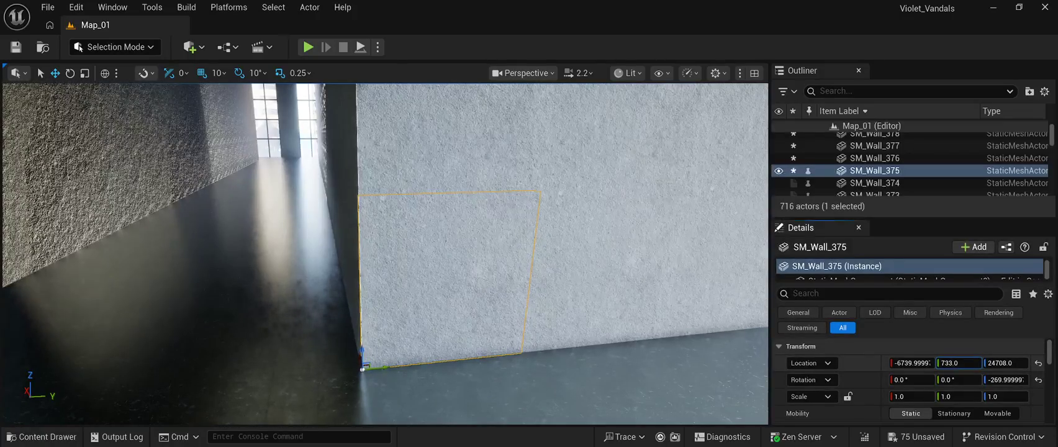
pyautogui.moveTo(960, 363); pyautogui.dragTo(958, 362)
pyautogui.press('Left')
pyautogui.press('Left')
pyautogui.press('Left')
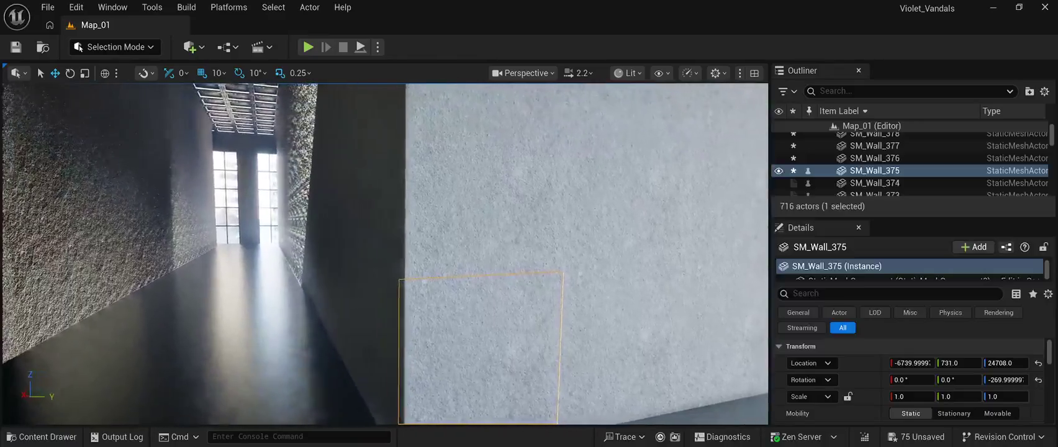
pyautogui.press('Left')
pyautogui.press('Left')
pyautogui.press('Left')
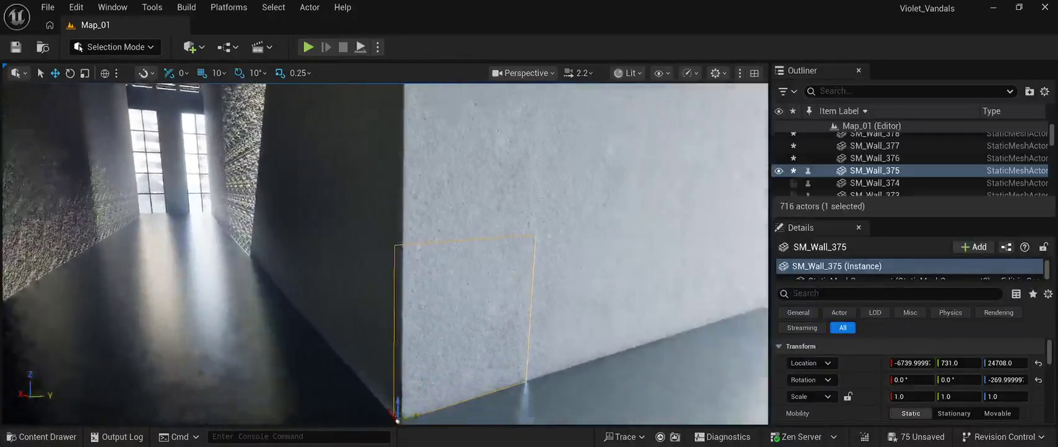
pyautogui.press('Left')
pyautogui.press('Left')
pyautogui.press('Left')
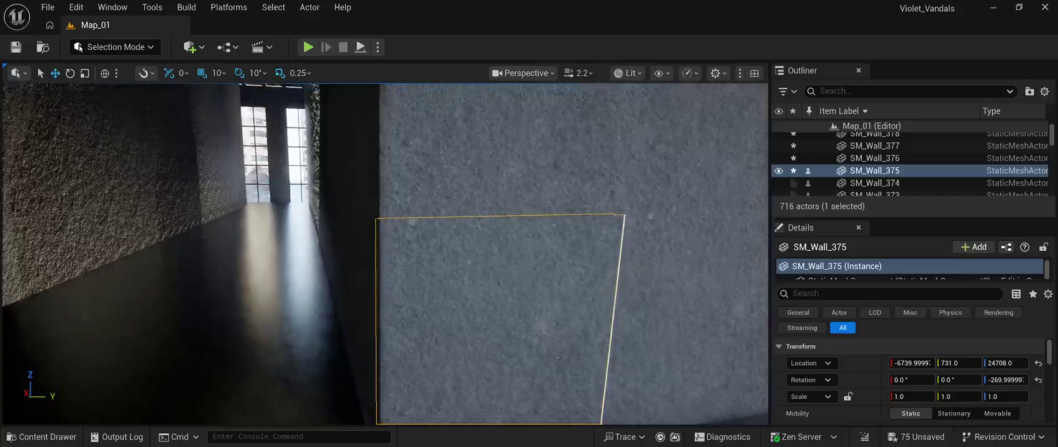
pyautogui.press('Left')
pyautogui.press('Left')
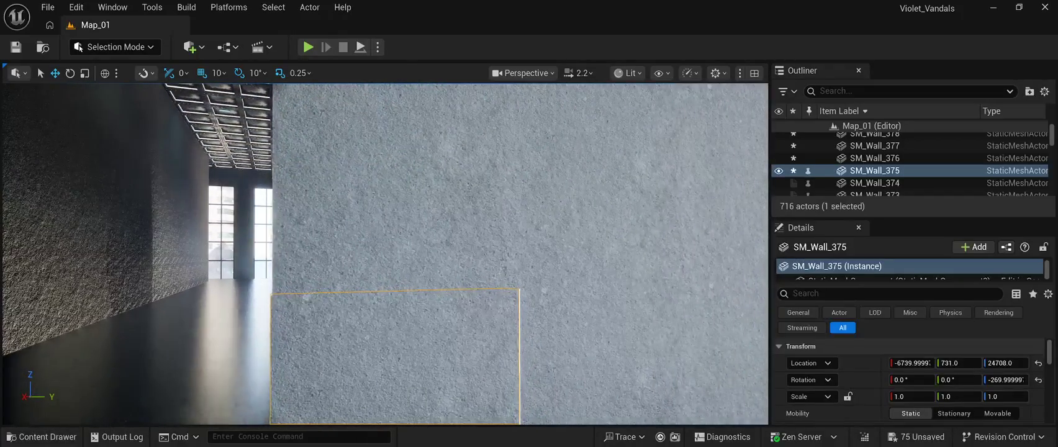
# Shift SM_Wall_368 from Y 733 to 731, then check panels SM_Wall_366, 360 and 359
pyautogui.click(508, 186)
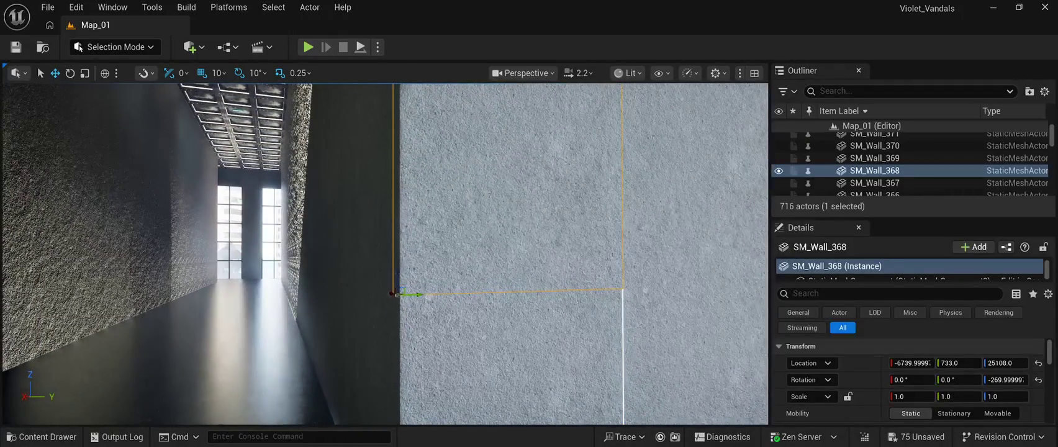
pyautogui.click(509, 357)
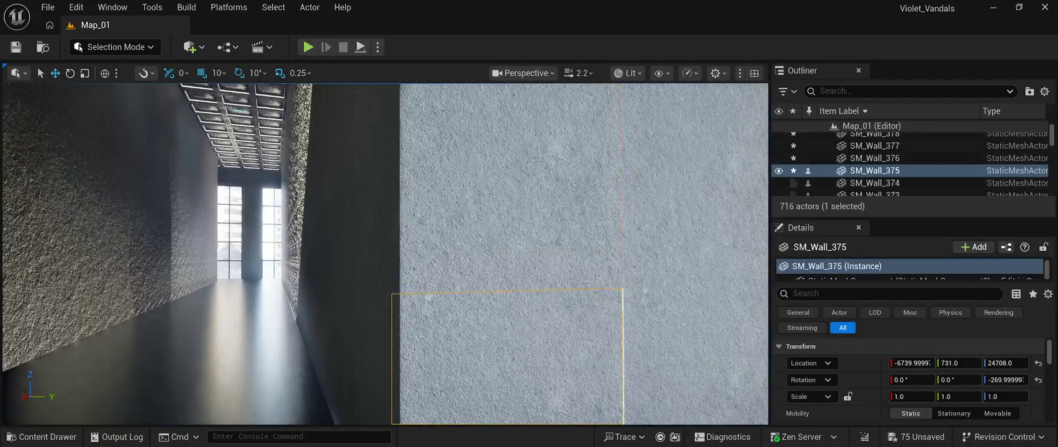
pyautogui.click(508, 186)
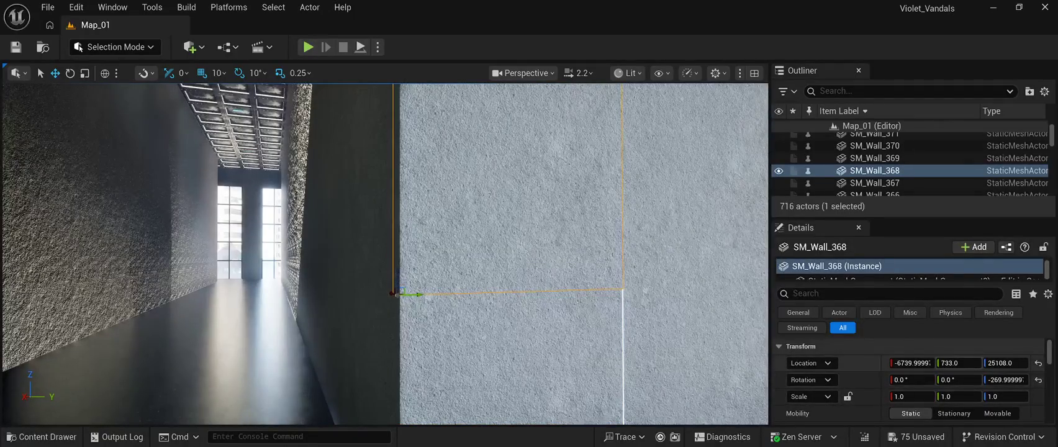
pyautogui.moveTo(397, 296); pyautogui.dragTo(400, 230)
pyautogui.click(497, 205)
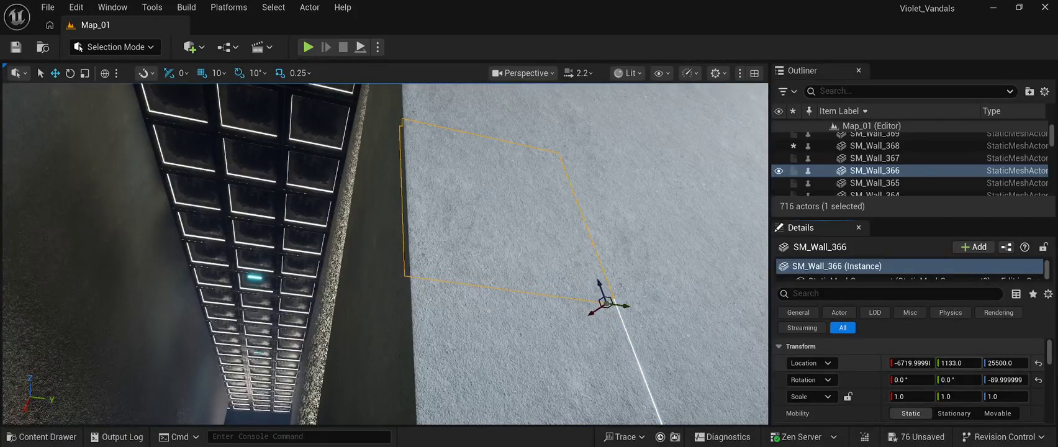
pyautogui.press('Return')
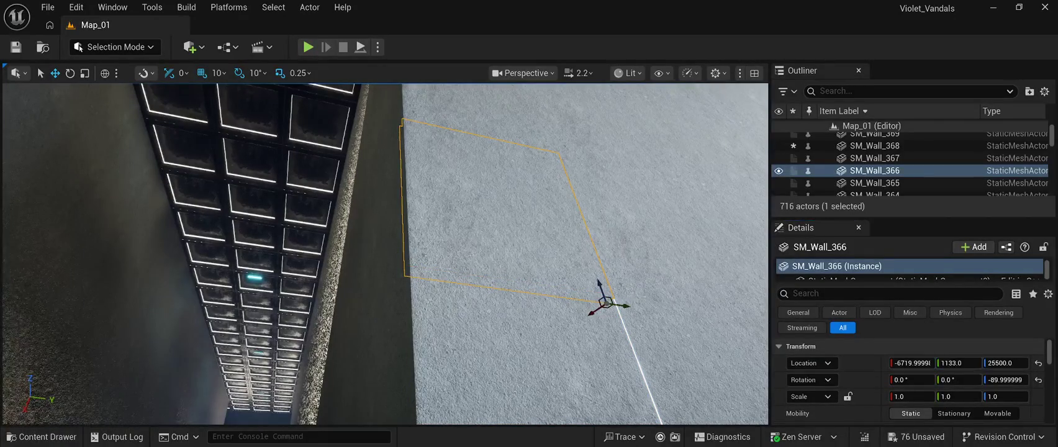
pyautogui.click(472, 230)
pyautogui.click(875, 182)
pyautogui.moveTo(385, 254)
pyautogui.mouseDown()
pyautogui.moveTo(385, 236)
pyautogui.moveTo(341, 173)
pyautogui.moveTo(317, 149)
pyautogui.moveTo(308, 167)
pyautogui.mouseUp()
pyautogui.click(615, 183)
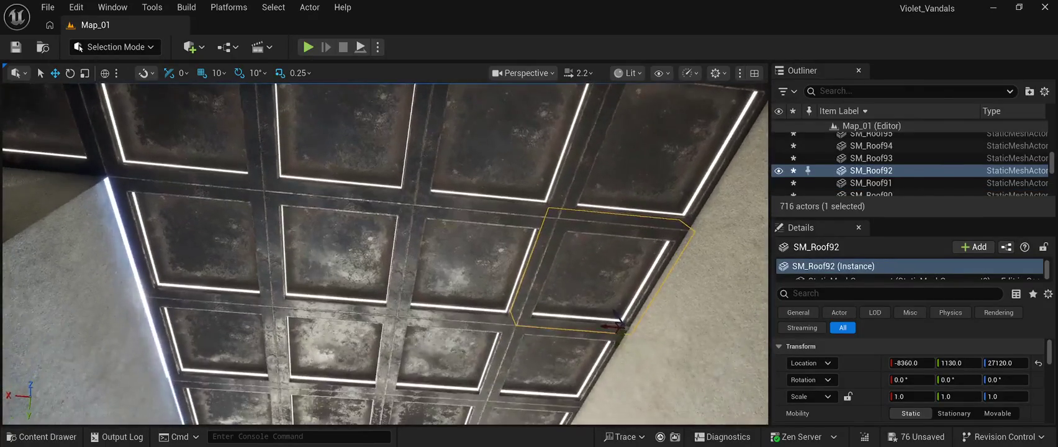
# Shift the eight top-row ceiling panels from SM_Roof92 slightly left to close the bright gap
pyautogui.keyDown('ctrl'); pyautogui.click(472, 254); pyautogui.keyUp('ctrl')
pyautogui.keyDown('ctrl'); pyautogui.click(338, 248); pyautogui.keyUp('ctrl')
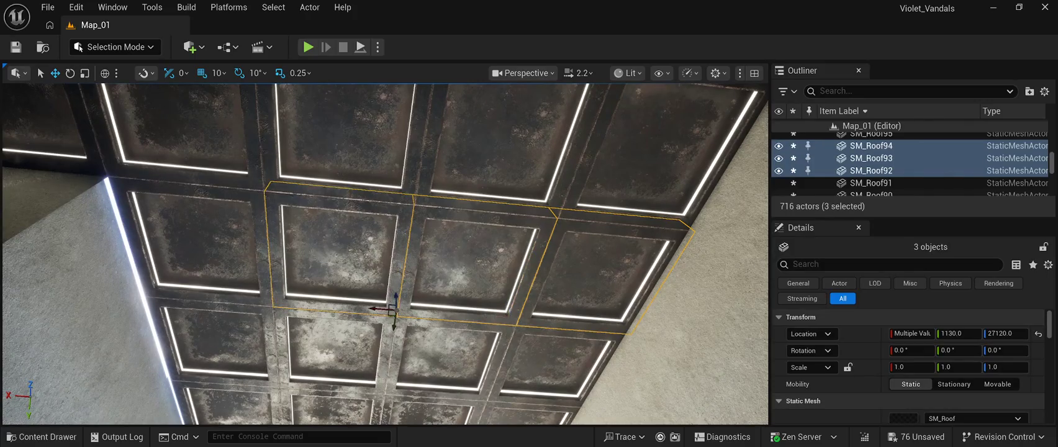
pyautogui.keyDown('ctrl'); pyautogui.click(217, 342); pyautogui.keyUp('ctrl')
pyautogui.keyDown('ctrl'); pyautogui.click(335, 348); pyautogui.keyUp('ctrl')
pyautogui.keyDown('ctrl'); pyautogui.click(186, 230); pyautogui.keyUp('ctrl')
pyautogui.keyDown('ctrl'); pyautogui.click(472, 392); pyautogui.keyUp('ctrl')
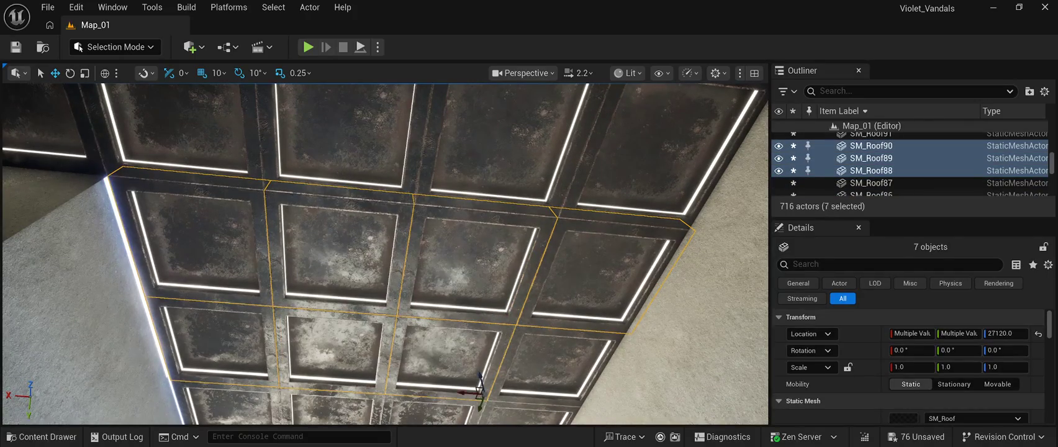
pyautogui.keyDown('ctrl'); pyautogui.click(540, 388); pyautogui.keyUp('ctrl')
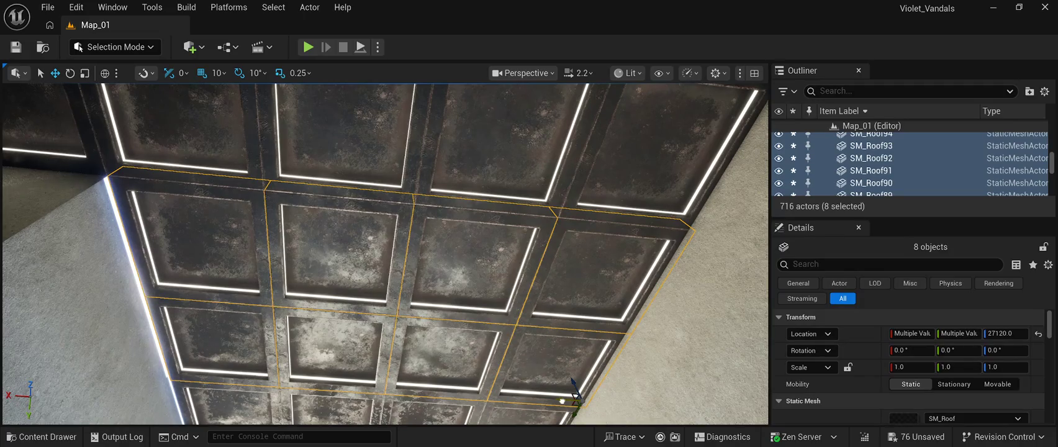
pyautogui.moveTo(574, 390)
pyautogui.mouseDown()
pyautogui.moveTo(528, 403)
pyautogui.moveTo(496, 314)
pyautogui.mouseUp()
# Select the remaining four rows of roof panels, then focus the view on BP_Starfield_bgNebula_Free
pyautogui.click(509, 223)
pyautogui.keyDown('ctrl'); pyautogui.click(422, 218); pyautogui.keyUp('ctrl')
pyautogui.keyDown('ctrl'); pyautogui.click(329, 212); pyautogui.keyUp('ctrl')
pyautogui.keyDown('ctrl'); pyautogui.click(236, 211); pyautogui.keyUp('ctrl')
pyautogui.keyDown('ctrl'); pyautogui.click(242, 287); pyautogui.keyUp('ctrl')
pyautogui.keyDown('ctrl'); pyautogui.click(339, 292); pyautogui.keyUp('ctrl')
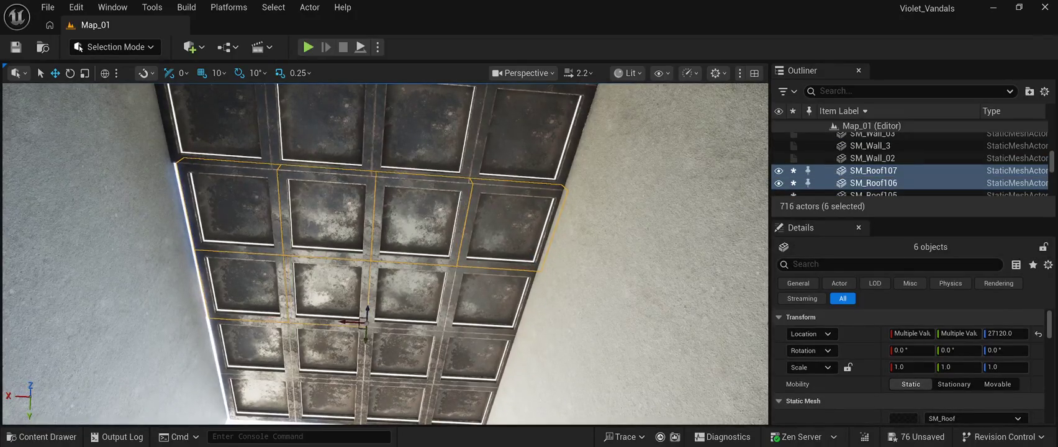
pyautogui.keyDown('ctrl'); pyautogui.click(423, 292); pyautogui.keyUp('ctrl')
pyautogui.keyDown('ctrl'); pyautogui.click(497, 292); pyautogui.keyUp('ctrl')
pyautogui.keyDown('ctrl'); pyautogui.click(475, 345); pyautogui.keyUp('ctrl')
pyautogui.keyDown('ctrl'); pyautogui.click(403, 348); pyautogui.keyUp('ctrl')
pyautogui.keyDown('ctrl'); pyautogui.click(326, 345); pyautogui.keyUp('ctrl')
pyautogui.keyDown('ctrl'); pyautogui.click(248, 340); pyautogui.keyUp('ctrl')
pyautogui.keyDown('ctrl'); pyautogui.click(258, 398); pyautogui.keyUp('ctrl')
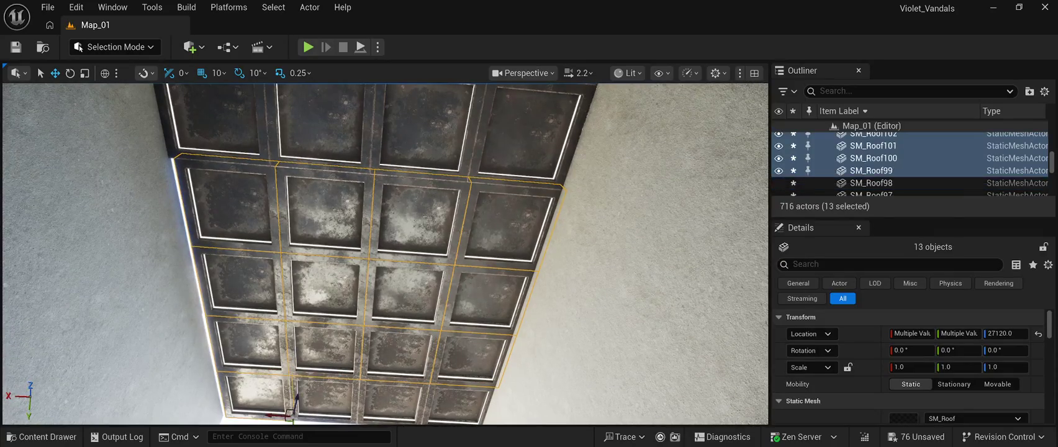
pyautogui.keyDown('ctrl'); pyautogui.click(400, 397); pyautogui.keyUp('ctrl')
pyautogui.keyDown('ctrl'); pyautogui.click(326, 397); pyautogui.keyUp('ctrl')
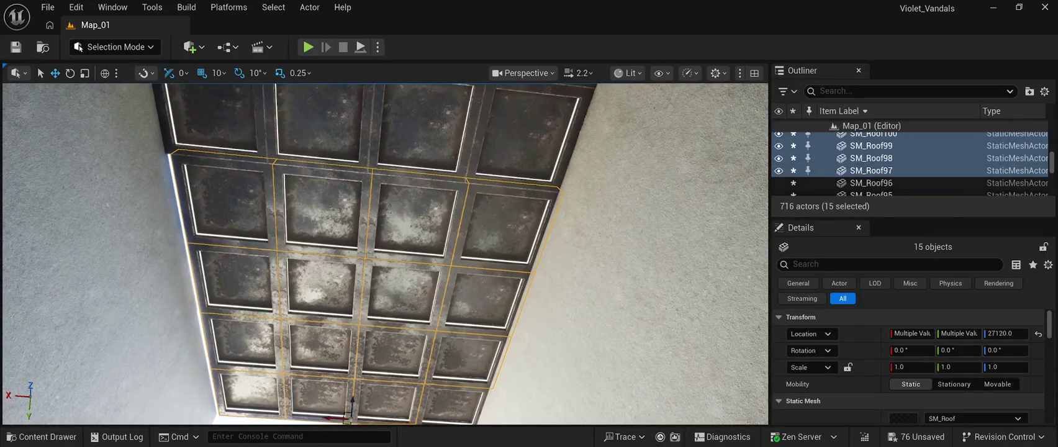
pyautogui.keyDown('ctrl'); pyautogui.click(460, 398); pyautogui.keyUp('ctrl')
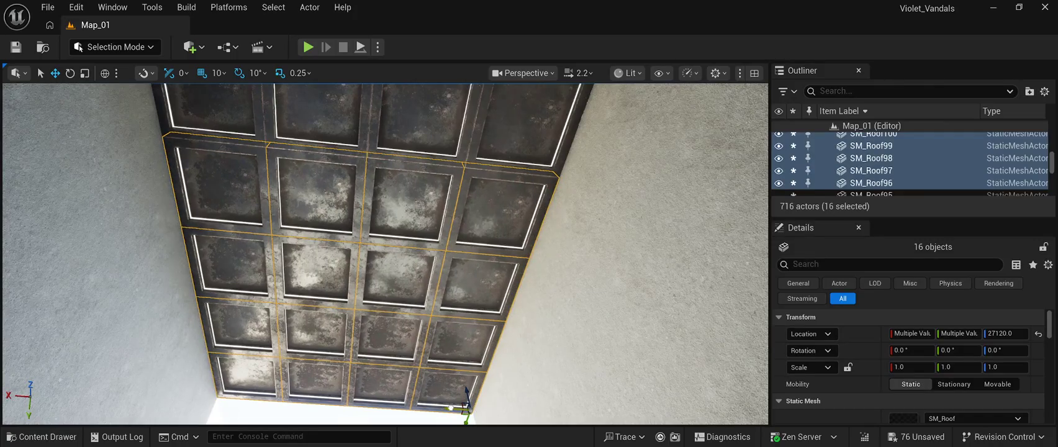
pyautogui.doubleClick(902, 189)
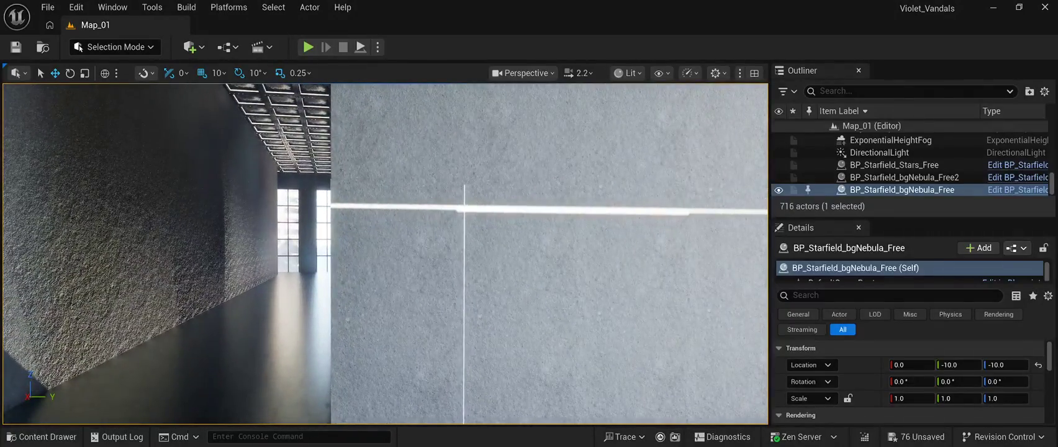
pyautogui.click(524, 367)
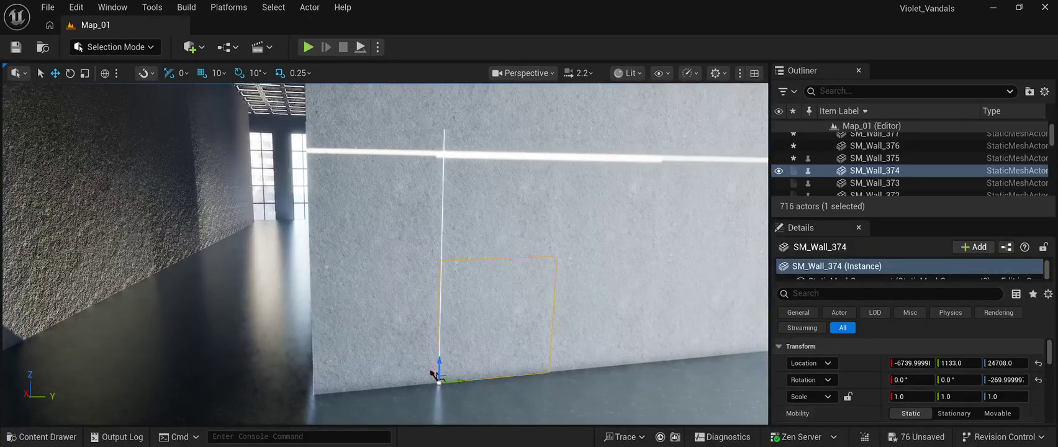
# Shift wall panels SM_Wall_374 and SM_Wall_369 from Y 1133 to 1131
pyautogui.moveTo(432, 372); pyautogui.dragTo(432, 372)
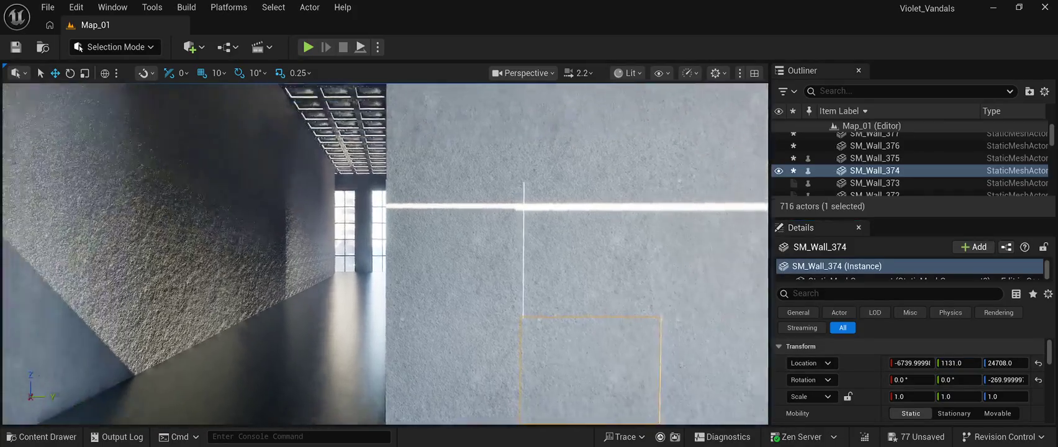
pyautogui.scroll(3, 433, 375)
pyautogui.click(449, 319)
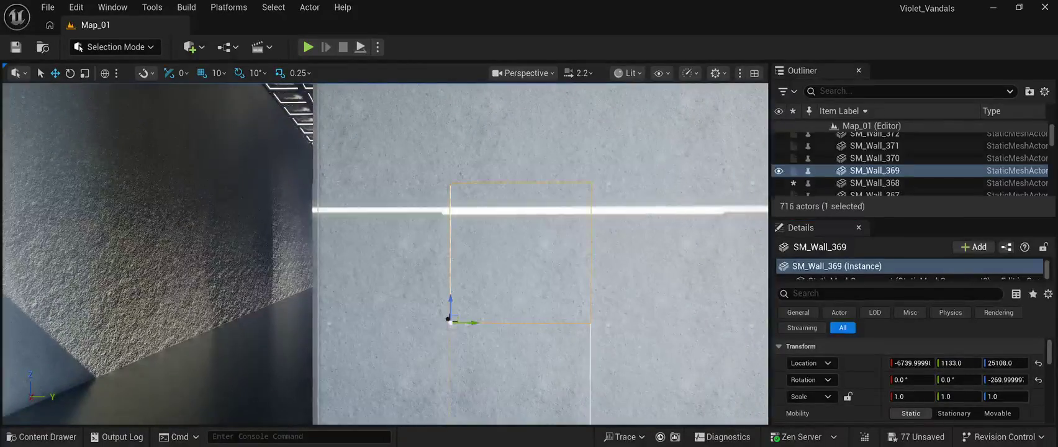
pyautogui.moveTo(449, 320); pyautogui.dragTo(448, 320)
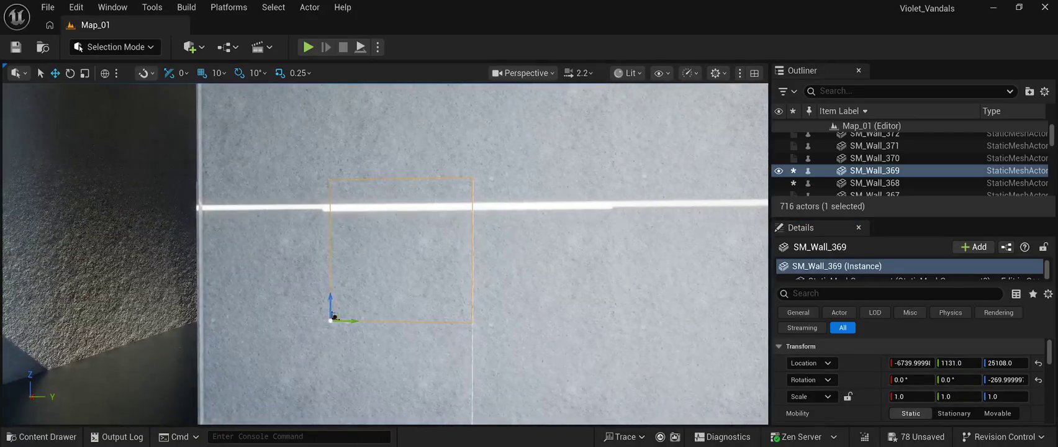
# Check SM_Wall_370 and 373, then move SM_Wall_371 and SM_Wall_372 to Y 1931
pyautogui.click(875, 158)
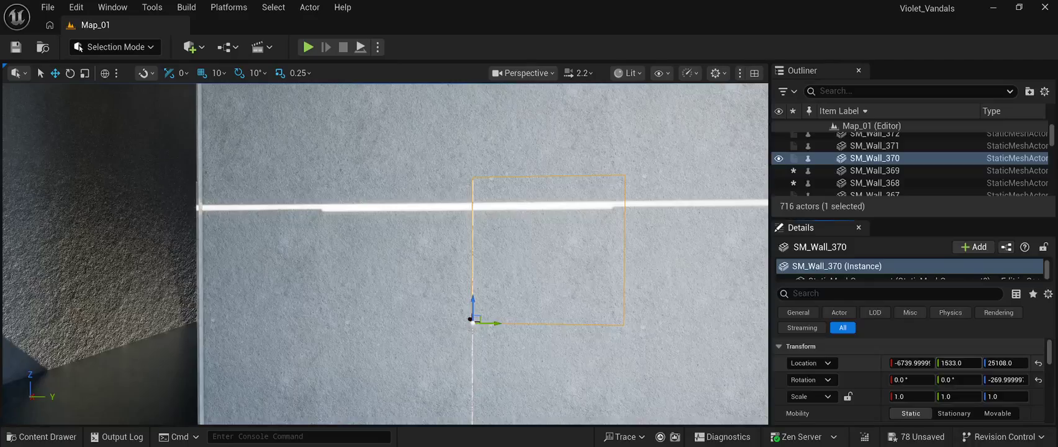
pyautogui.click(546, 373)
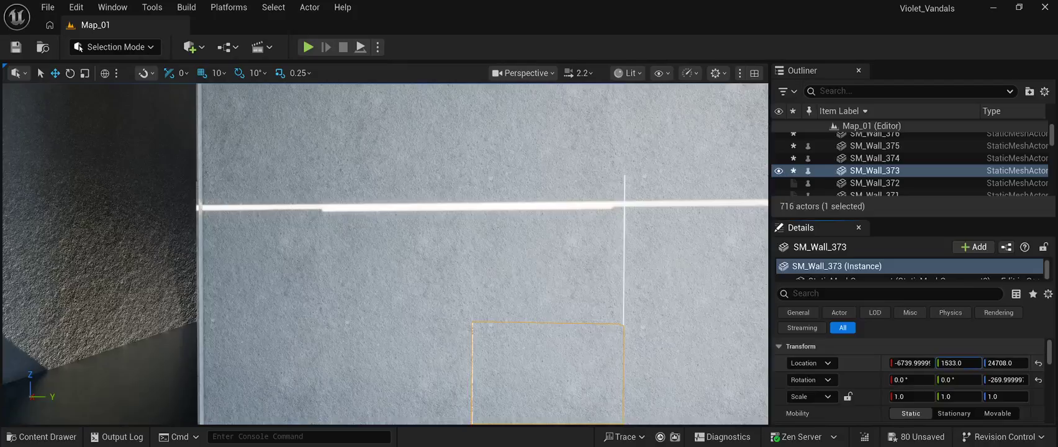
pyautogui.click(615, 320)
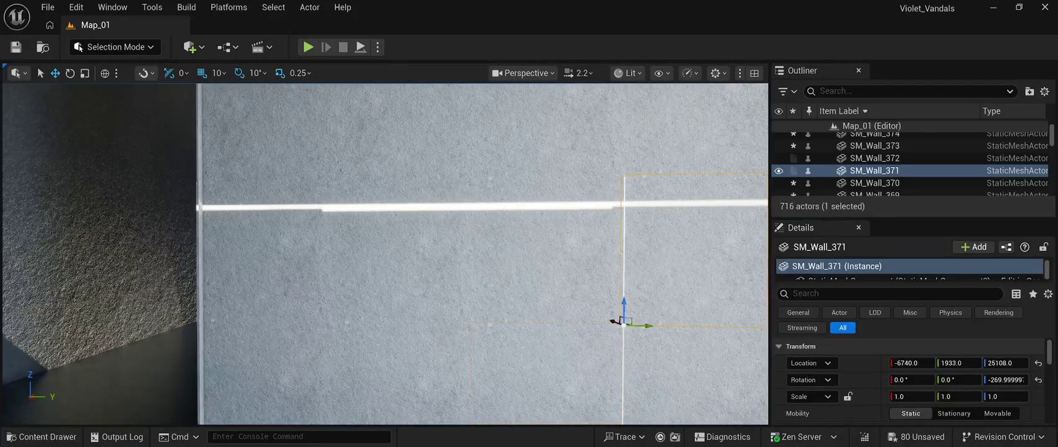
pyautogui.moveTo(615, 320); pyautogui.dragTo(615, 320)
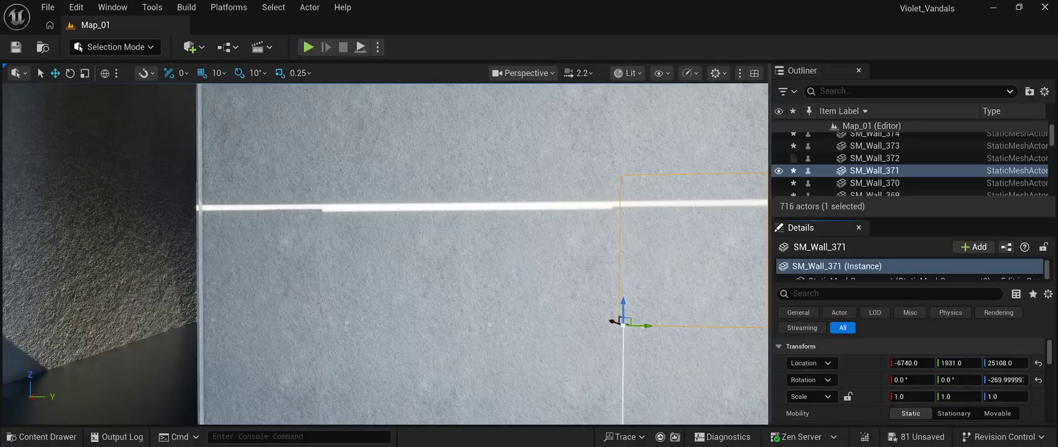
pyautogui.click(624, 328)
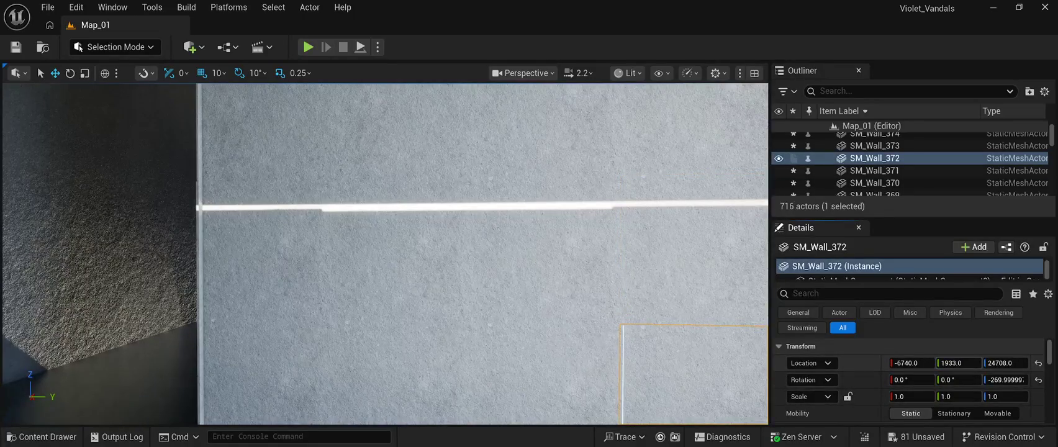
pyautogui.press('Right')
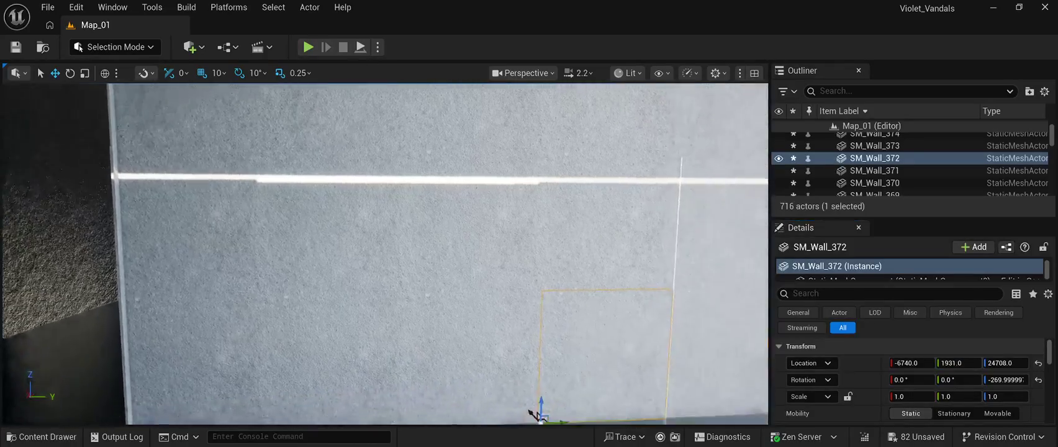
pyautogui.click(541, 230)
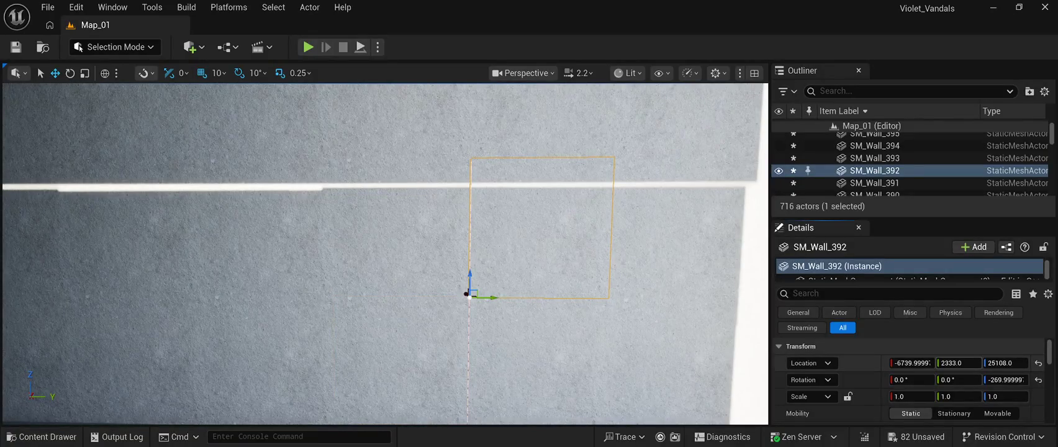
# Nudge upper wall tile SM_Wall_393 slightly left to close its seam
pyautogui.click(466, 416)
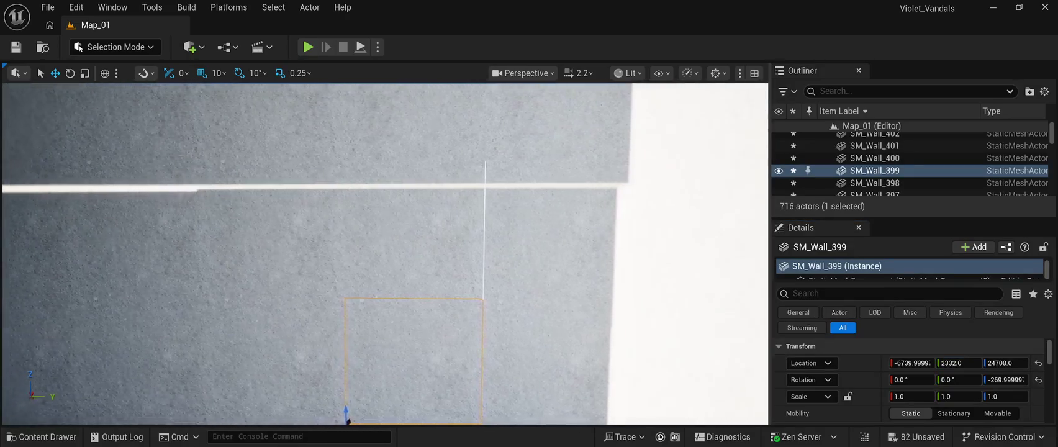
pyautogui.click(479, 297)
pyautogui.hotkey('ctrl', 'z')
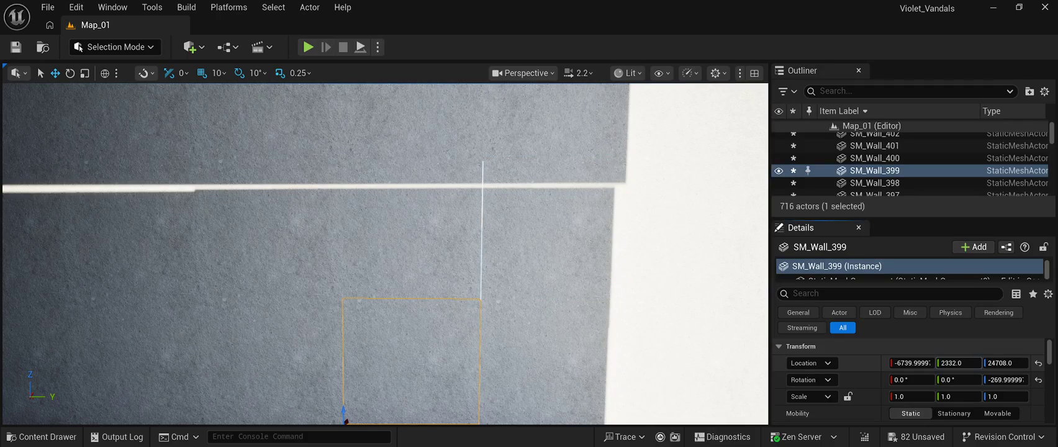
pyautogui.hotkey('ctrl', 'y')
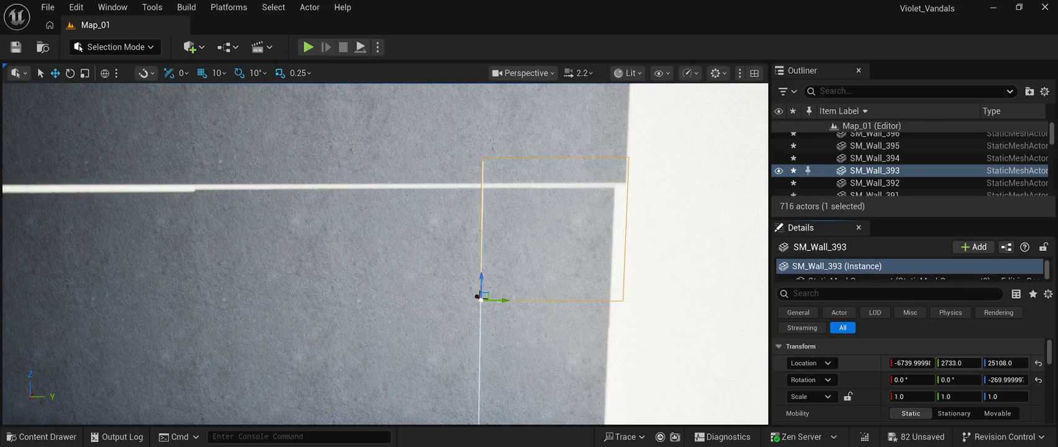
pyautogui.moveTo(960, 363); pyautogui.dragTo(957, 363)
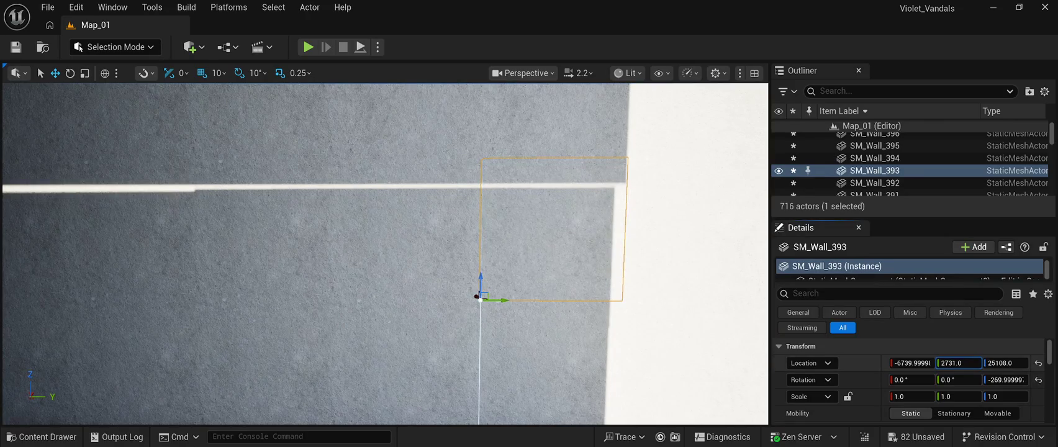
# Set upper wall tile SM_Wall_394's Location Y to 3132
pyautogui.hotkey('ctrl', 'z')
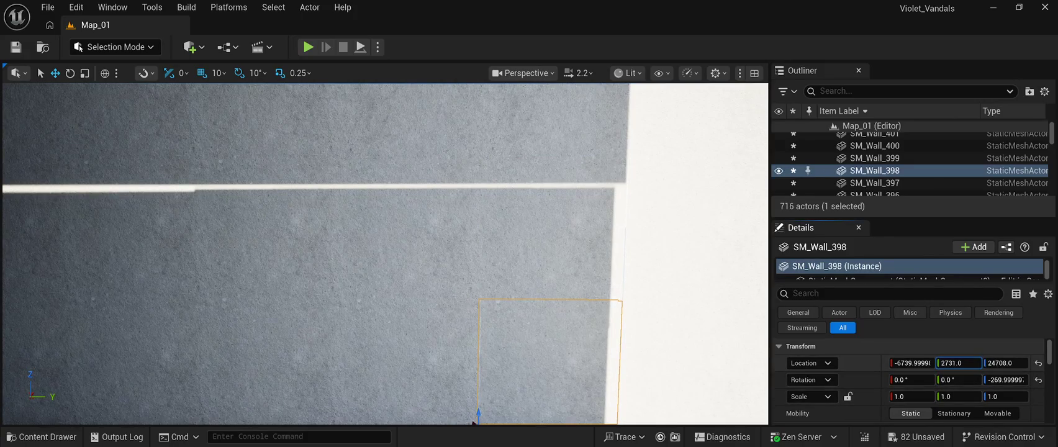
pyautogui.hotkey('ctrl', 'z')
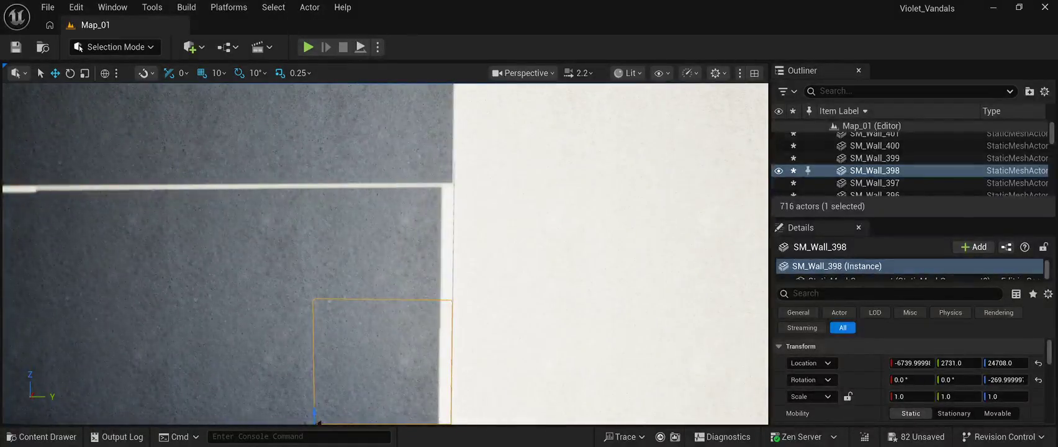
pyautogui.click(960, 363)
pyautogui.write('3132')
pyautogui.press('Return')
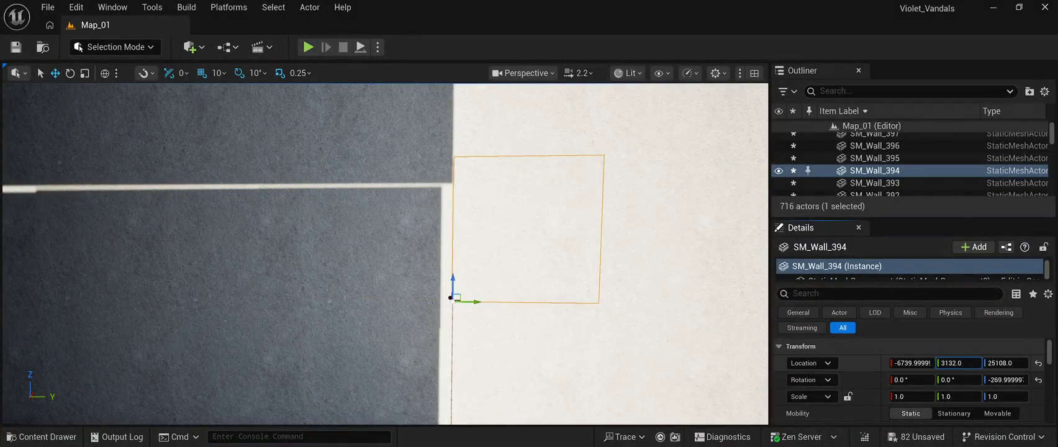
# Nudge lower wall tile SM_Wall_397 to Y 3132 to match SM_Wall_394
pyautogui.hotkey('ctrl', 'z')
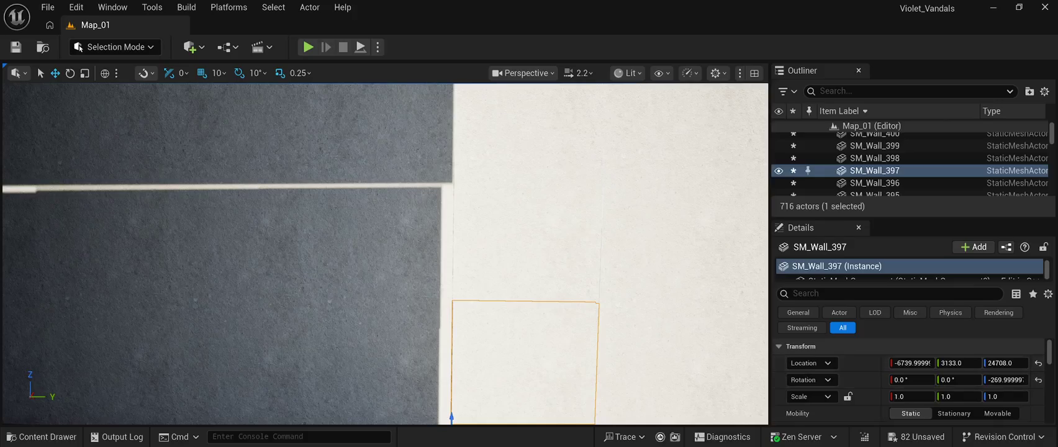
pyautogui.hotkey('ctrl', 'z')
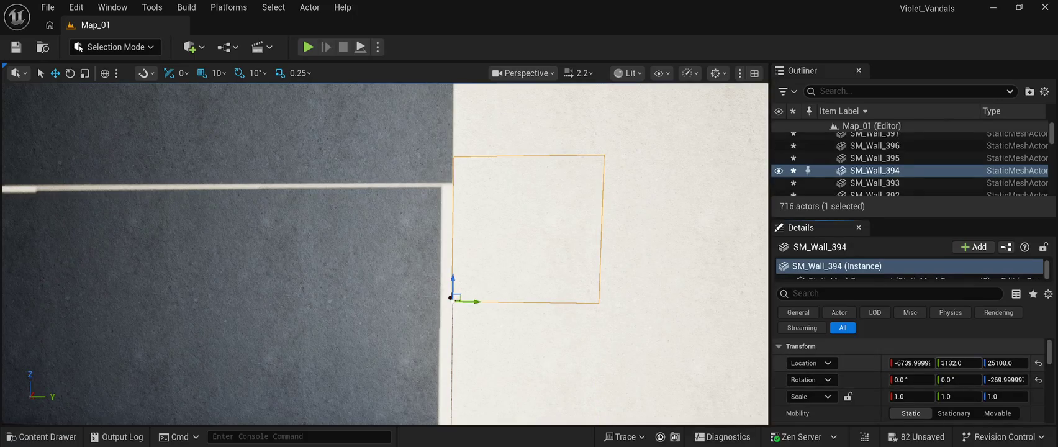
pyautogui.hotkey('ctrl', 'y')
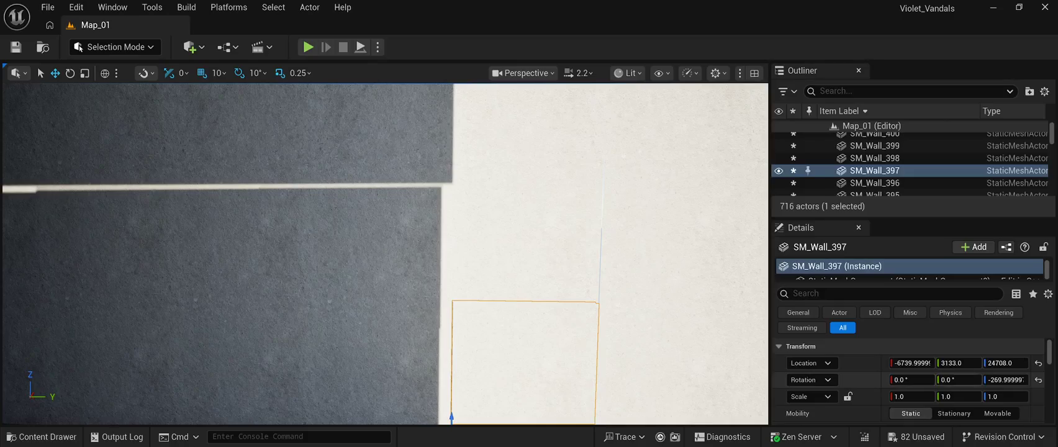
pyautogui.moveTo(959, 363); pyautogui.dragTo(957, 363)
# Nudge upper wall tile SM_Wall_395 slightly left to close the seam
pyautogui.press('Right')
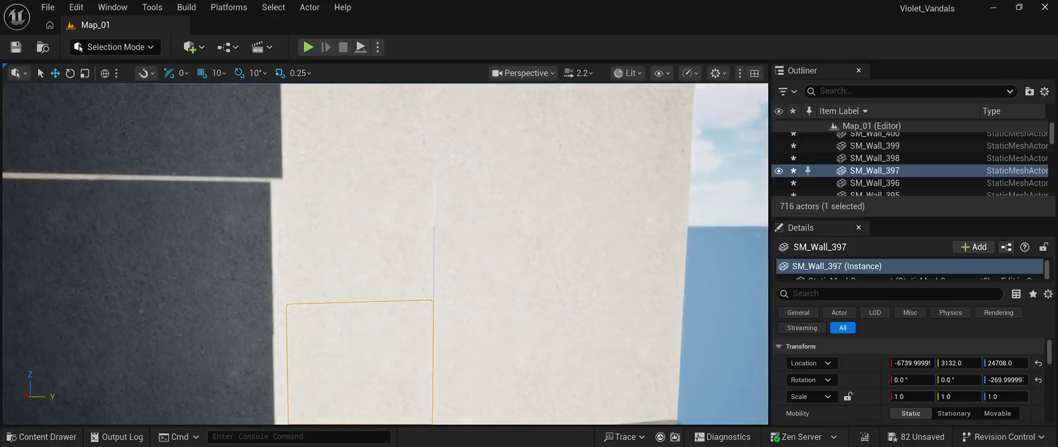
pyautogui.click(429, 297)
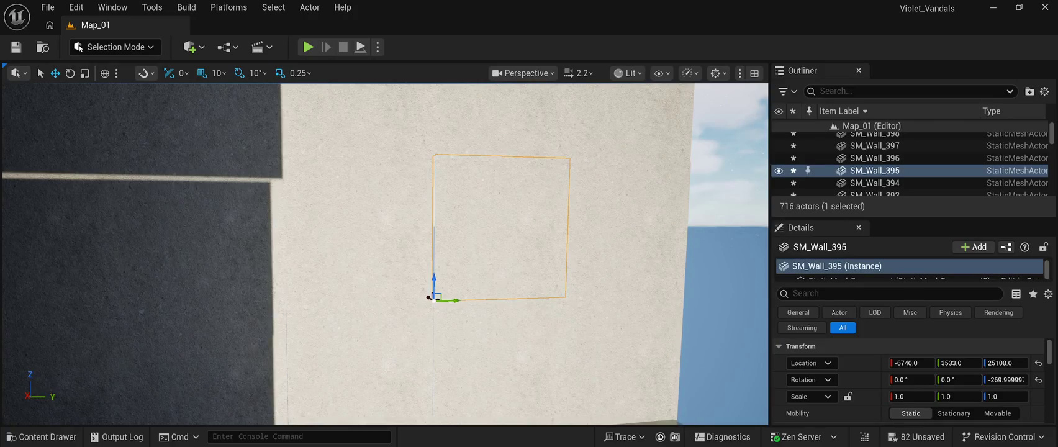
pyautogui.press('Up')
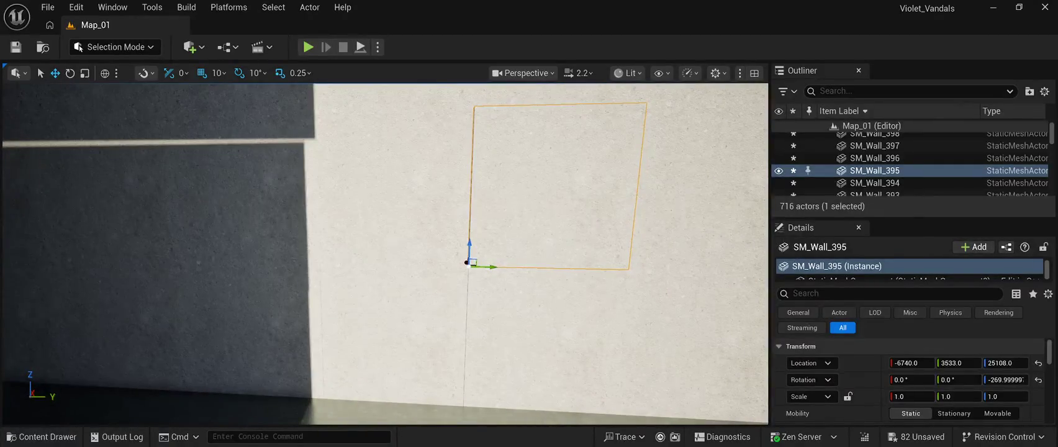
pyautogui.moveTo(960, 363); pyautogui.dragTo(956, 363)
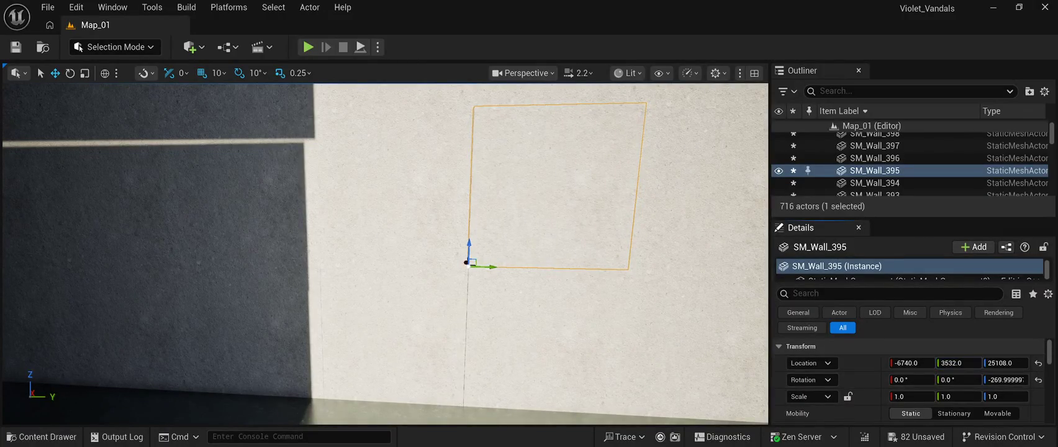
# Check the lower tiles SM_Wall_396, 397 and 405, then nudge SM_Wall_395 to Y 3530
pyautogui.click(462, 395)
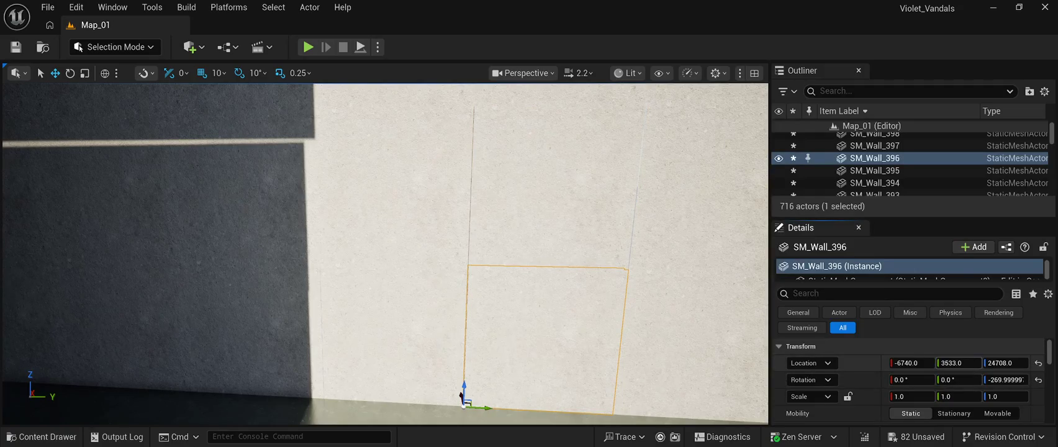
pyautogui.moveTo(462, 397); pyautogui.dragTo(327, 391)
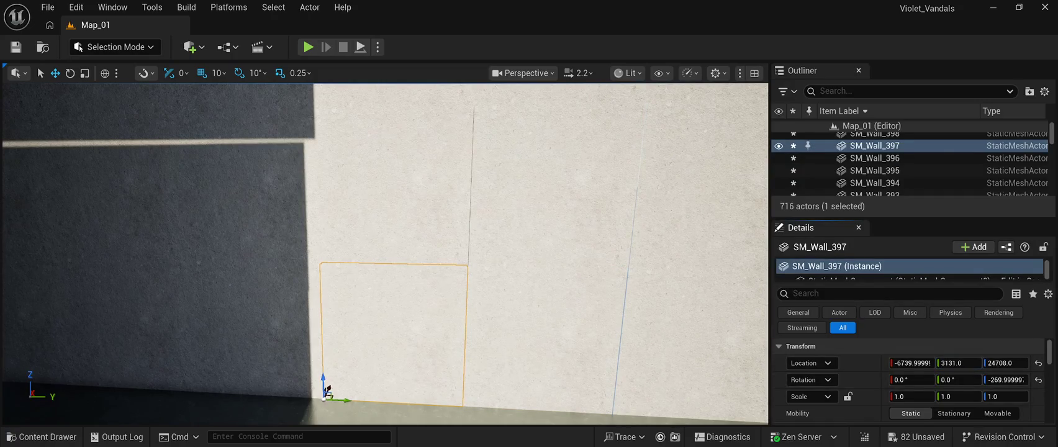
pyautogui.click(461, 397)
pyautogui.click(602, 402)
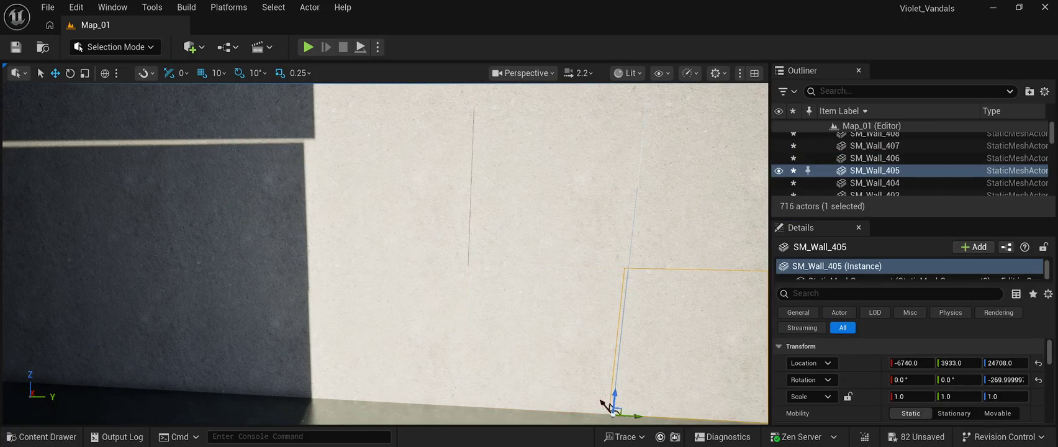
pyautogui.click(467, 262)
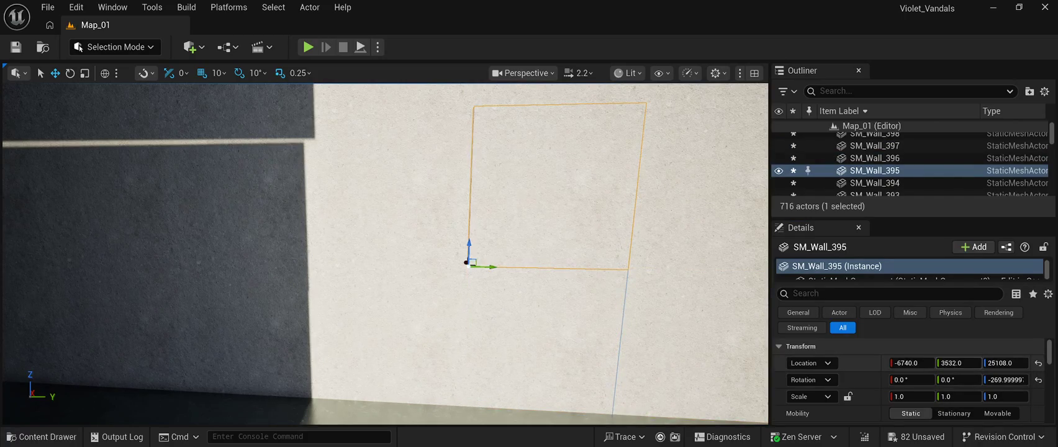
pyautogui.moveTo(467, 262); pyautogui.dragTo(466, 262)
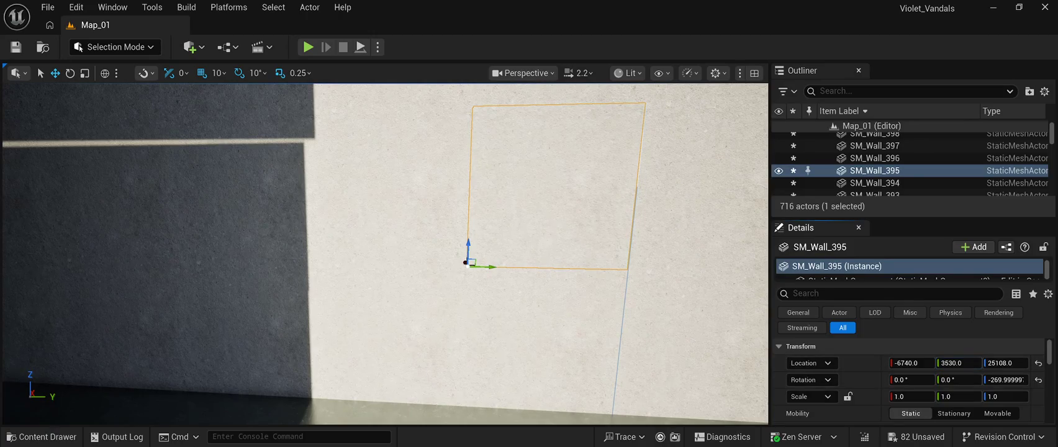
# Nudge SM_Wall_404 to Y 3930 and SM_Wall_405 to Y 3931, then select BP_Starfield_bgNebula_Free
pyautogui.press('Right')
pyautogui.click(528, 276)
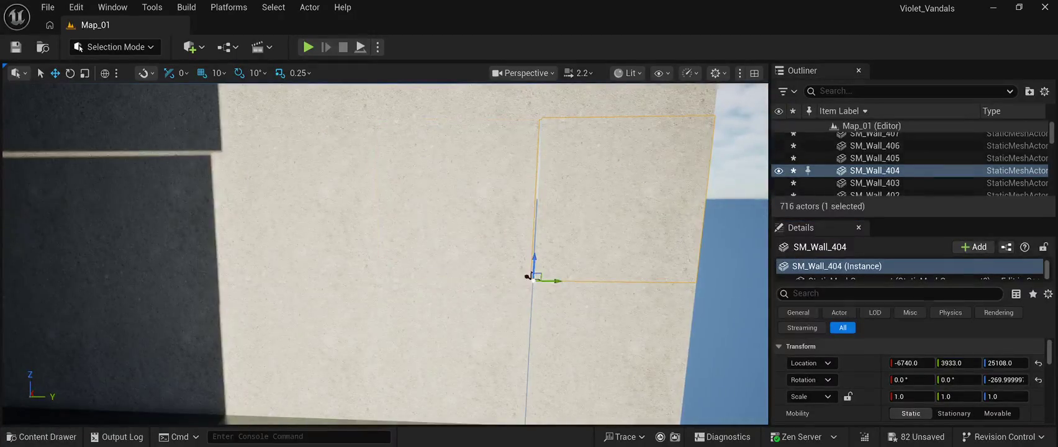
pyautogui.moveTo(528, 277); pyautogui.dragTo(526, 276)
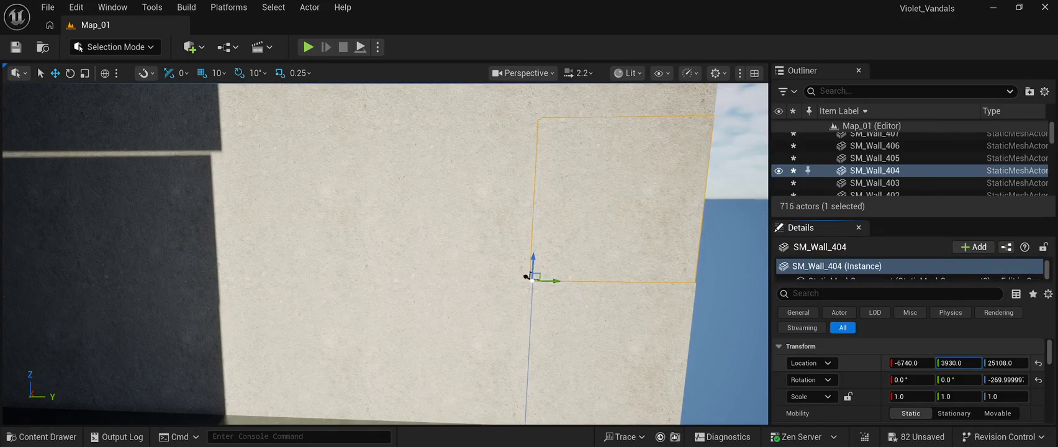
pyautogui.click(521, 416)
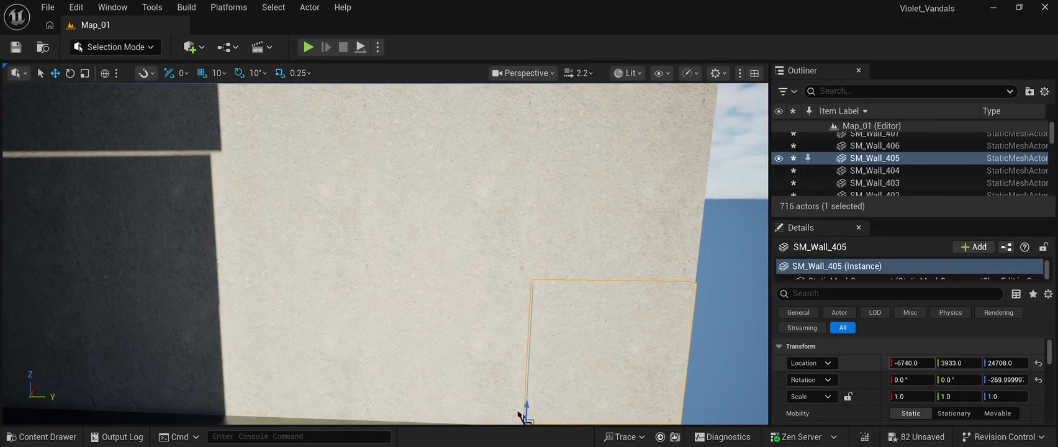
pyautogui.moveTo(519, 414); pyautogui.dragTo(518, 414)
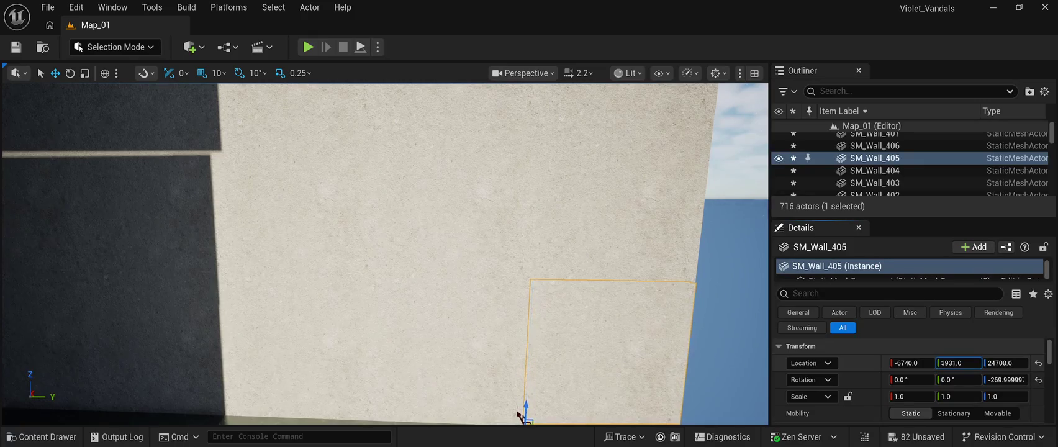
pyautogui.click(733, 261)
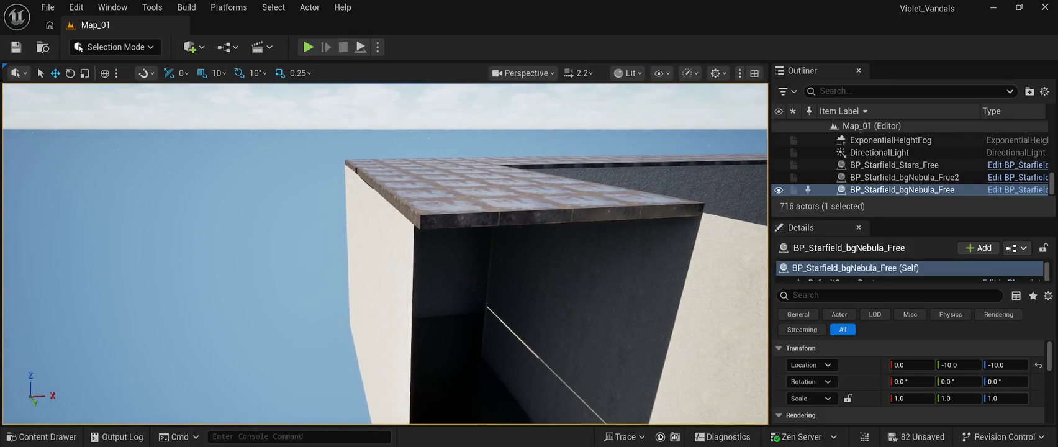
# Select the roof edge row and second-row tiles, and nudge them slightly left along X
pyautogui.click(646, 205)
pyautogui.keyDown('ctrl'); pyautogui.click(606, 212); pyautogui.keyUp('ctrl')
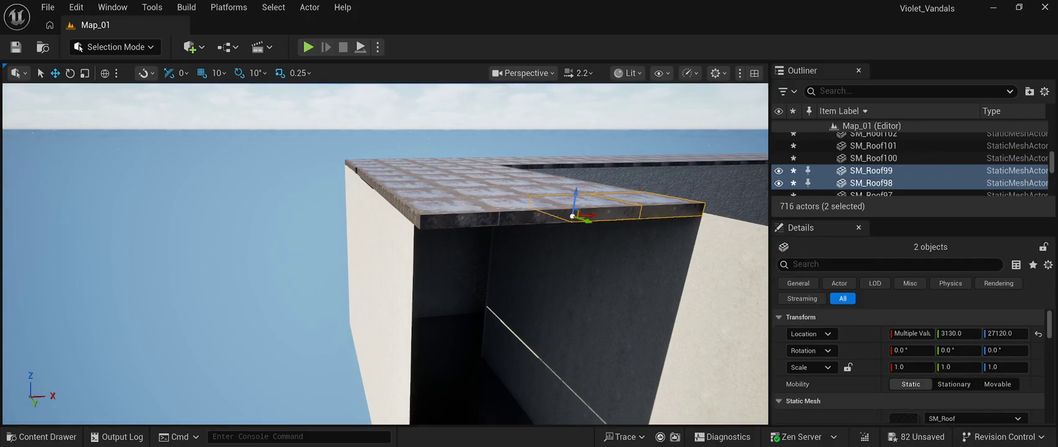
pyautogui.keyDown('ctrl'); pyautogui.click(535, 215); pyautogui.keyUp('ctrl')
pyautogui.keyDown('ctrl'); pyautogui.click(451, 217); pyautogui.keyUp('ctrl')
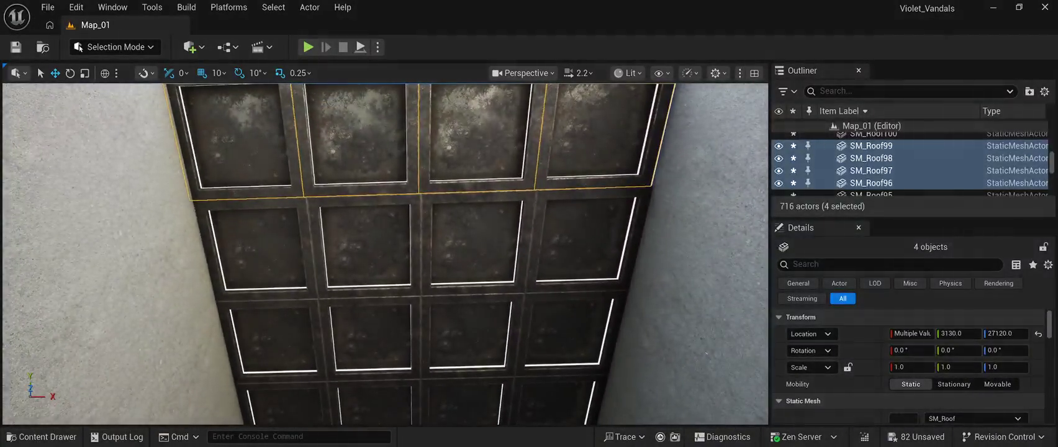
pyautogui.click(261, 246)
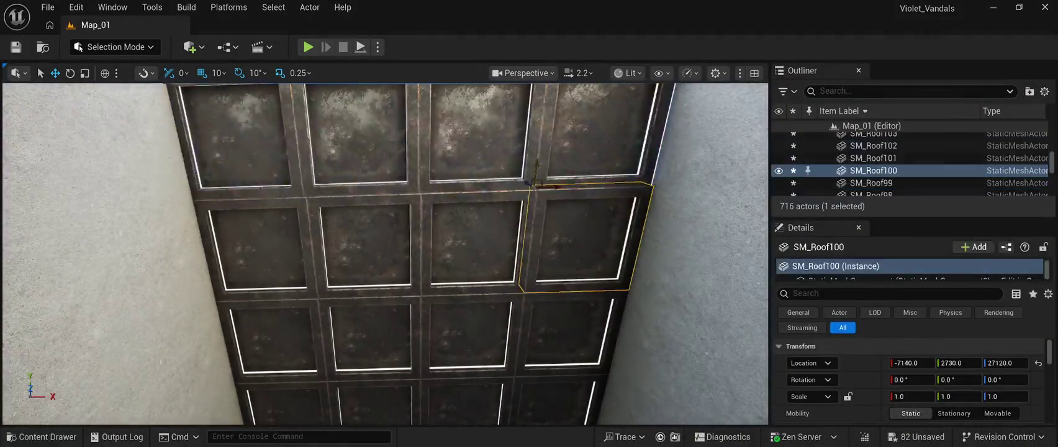
pyautogui.keyDown('ctrl'); pyautogui.click(366, 245); pyautogui.keyUp('ctrl')
pyautogui.keyDown('ctrl'); pyautogui.click(476, 245); pyautogui.keyUp('ctrl')
pyautogui.keyDown('ctrl'); pyautogui.click(581, 246); pyautogui.keyUp('ctrl')
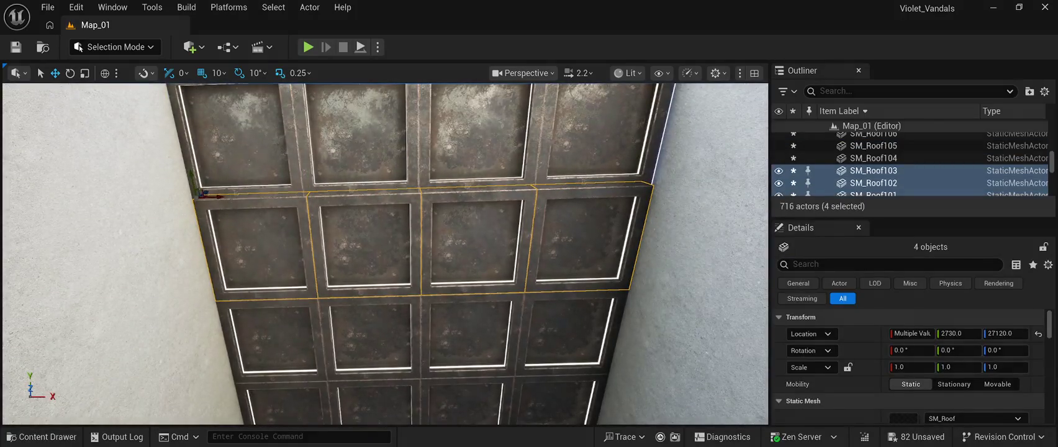
pyautogui.moveTo(220, 199); pyautogui.dragTo(216, 199)
# Select the next ceiling row of four tiles and shift it slightly left along X
pyautogui.click(571, 332)
pyautogui.keyDown('ctrl'); pyautogui.click(472, 332); pyautogui.keyUp('ctrl')
pyautogui.keyDown('ctrl'); pyautogui.click(372, 332); pyautogui.keyUp('ctrl')
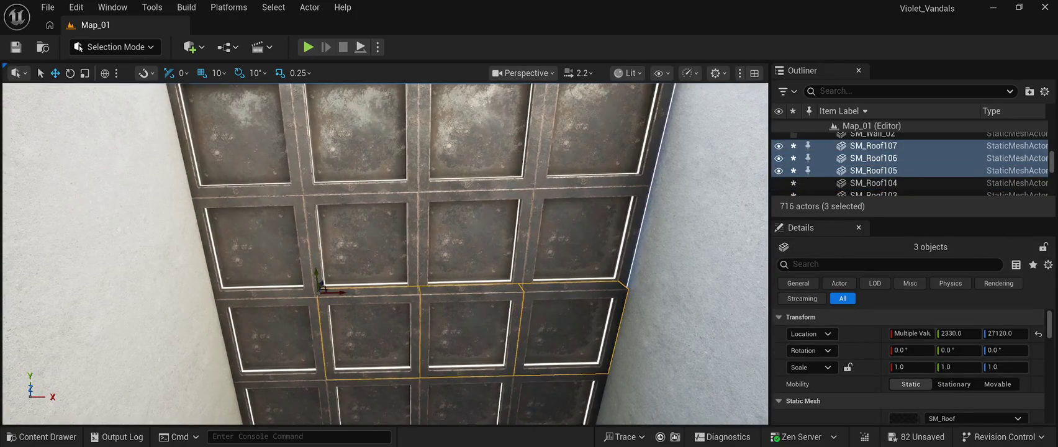
pyautogui.keyDown('ctrl'); pyautogui.click(273, 335); pyautogui.keyUp('ctrl')
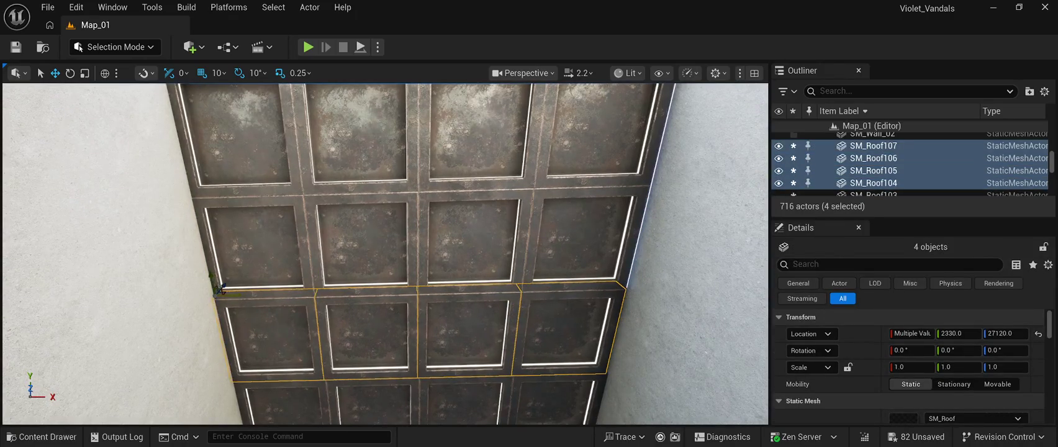
pyautogui.scroll(-5, 239, 296)
pyautogui.scroll(5, 385, 255)
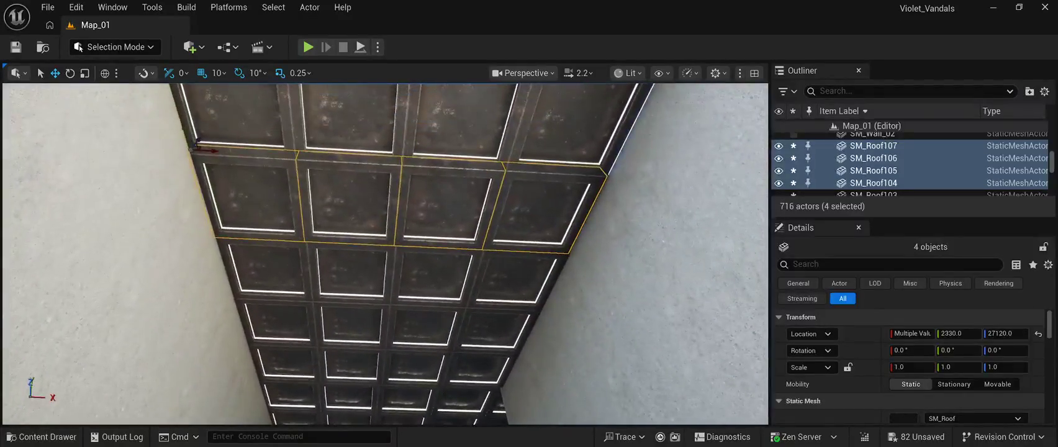
pyautogui.click(521, 273)
pyautogui.keyDown('ctrl'); pyautogui.click(434, 274); pyautogui.keyUp('ctrl')
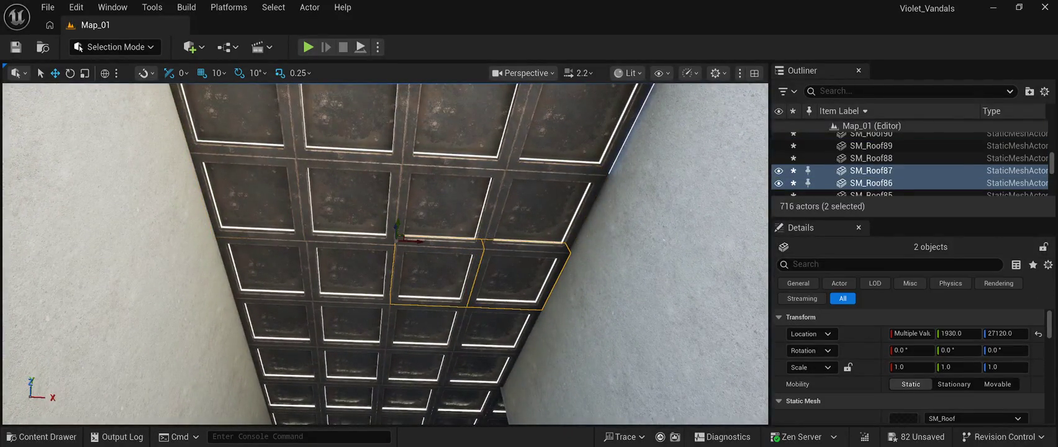
pyautogui.keyDown('ctrl'); pyautogui.click(351, 267); pyautogui.keyUp('ctrl')
pyautogui.keyDown('ctrl'); pyautogui.click(270, 267); pyautogui.keyUp('ctrl')
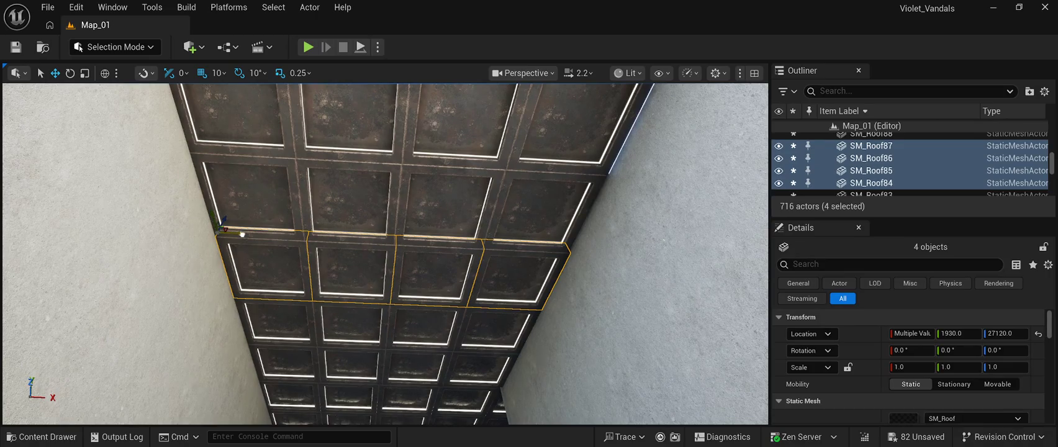
pyautogui.moveTo(243, 234); pyautogui.dragTo(240, 233)
# Slide the following row of four roof tiles along X to close its gap
pyautogui.click(497, 323)
pyautogui.keyDown('ctrl'); pyautogui.click(423, 323); pyautogui.keyUp('ctrl')
pyautogui.keyDown('ctrl'); pyautogui.click(351, 323); pyautogui.keyUp('ctrl')
pyautogui.keyDown('ctrl'); pyautogui.click(280, 320); pyautogui.keyUp('ctrl')
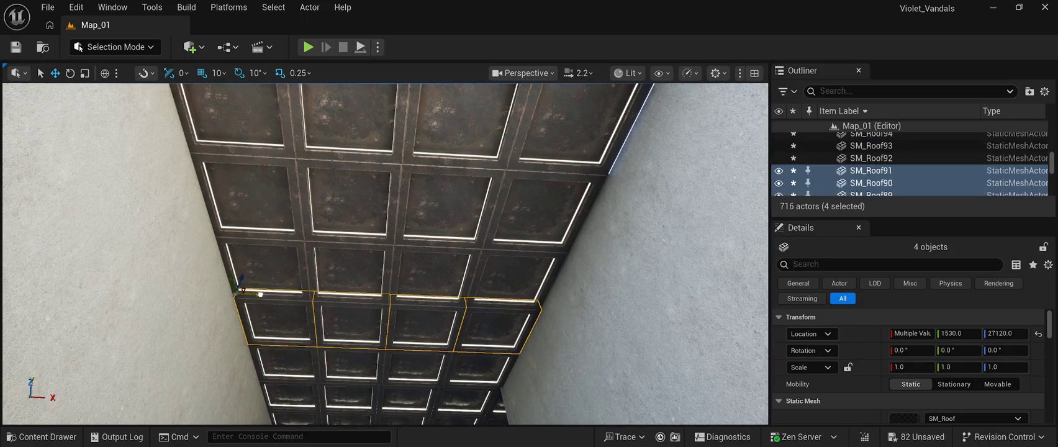
pyautogui.moveTo(259, 295)
pyautogui.mouseDown()
pyautogui.moveTo(267, 373)
pyautogui.moveTo(266, 298)
pyautogui.mouseUp()
pyautogui.click(475, 240)
pyautogui.keyDown('ctrl'); pyautogui.click(411, 239); pyautogui.keyUp('ctrl')
pyautogui.keyDown('ctrl'); pyautogui.click(349, 239); pyautogui.keyUp('ctrl')
pyautogui.keyDown('ctrl'); pyautogui.click(286, 239); pyautogui.keyUp('ctrl')
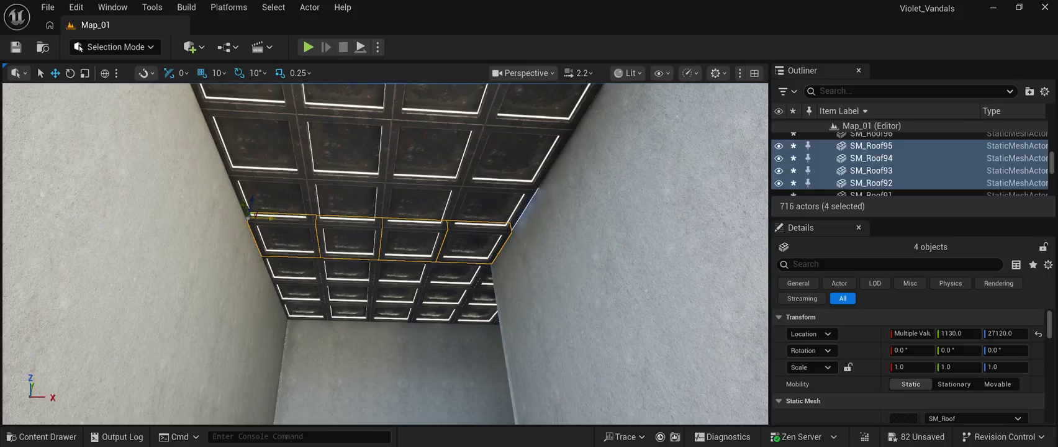
pyautogui.moveTo(272, 218); pyautogui.dragTo(271, 218)
pyautogui.moveTo(385, 280)
pyautogui.mouseDown()
pyautogui.moveTo(385, 261)
pyautogui.moveTo(348, 236)
pyautogui.moveTo(348, 186)
pyautogui.moveTo(360, 174)
pyautogui.moveTo(385, 224)
pyautogui.moveTo(373, 211)
pyautogui.mouseUp()
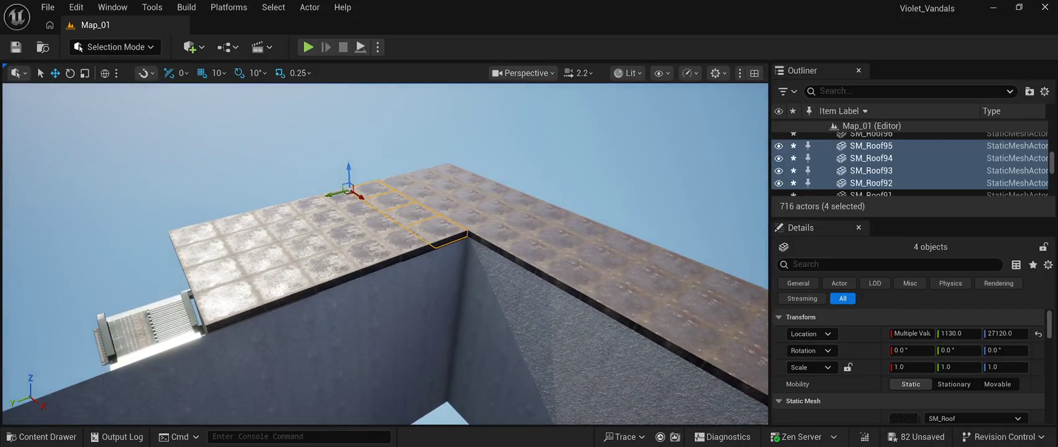
# Move corner roof tile SM_Roof66 along the wall to Y 740
pyautogui.click(503, 239)
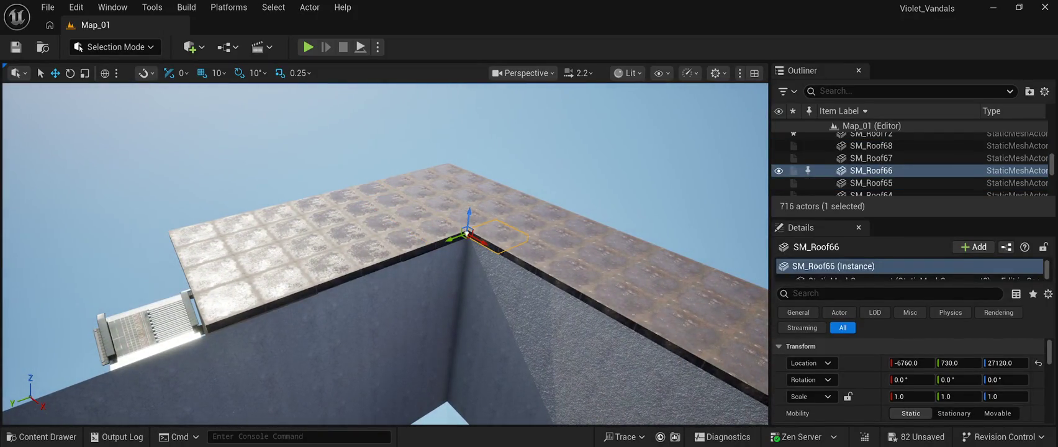
pyautogui.moveTo(373, 211); pyautogui.dragTo(360, 212)
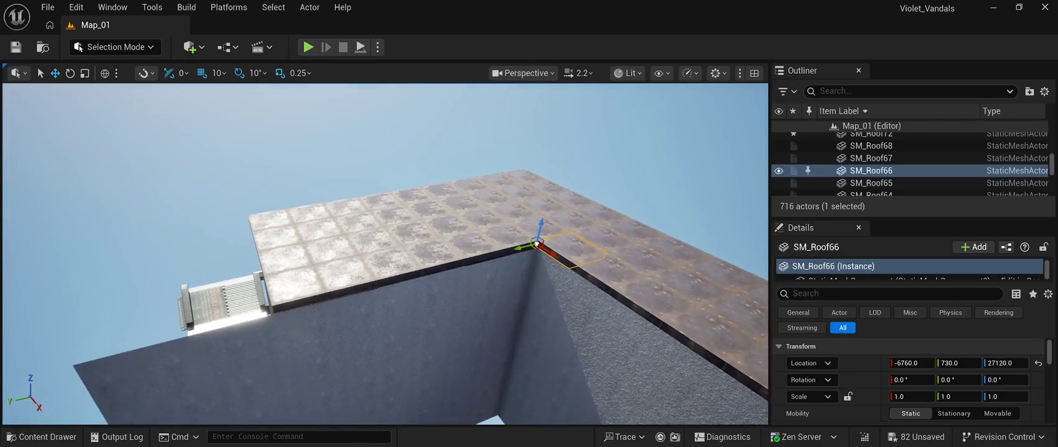
pyautogui.moveTo(525, 247)
pyautogui.mouseDown()
pyautogui.moveTo(497, 245)
pyautogui.moveTo(523, 239)
pyautogui.mouseUp()
pyautogui.moveTo(519, 247)
pyautogui.mouseDown()
pyautogui.moveTo(491, 249)
pyautogui.moveTo(524, 246)
pyautogui.moveTo(478, 236)
pyautogui.moveTo(460, 261)
pyautogui.mouseUp()
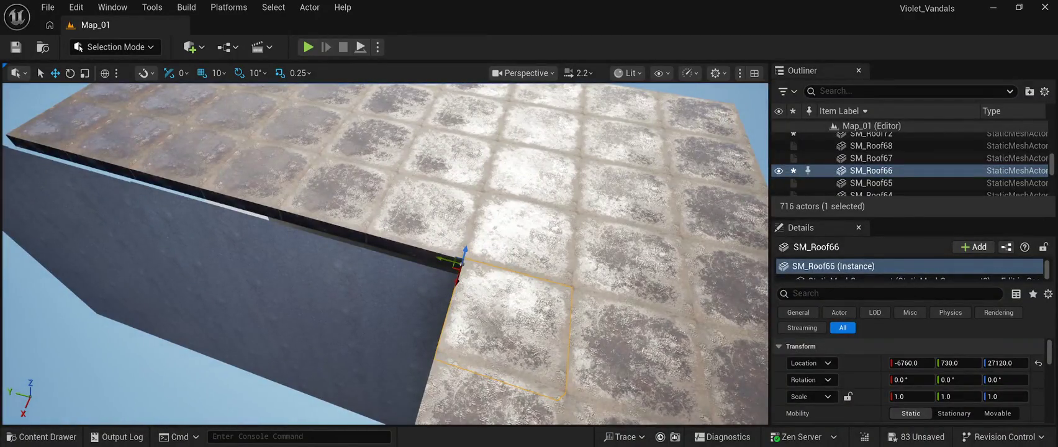
# Duplicate the corner tile twice, sliding the copies along the wall up to Y 1930
pyautogui.hotkey('ctrl', 'd')
pyautogui.moveTo(444, 260)
pyautogui.mouseDown()
pyautogui.moveTo(345, 244)
pyautogui.moveTo(265, 212)
pyautogui.mouseUp()
pyautogui.hotkey('ctrl', 'd')
pyautogui.moveTo(385, 254); pyautogui.dragTo(386, 233)
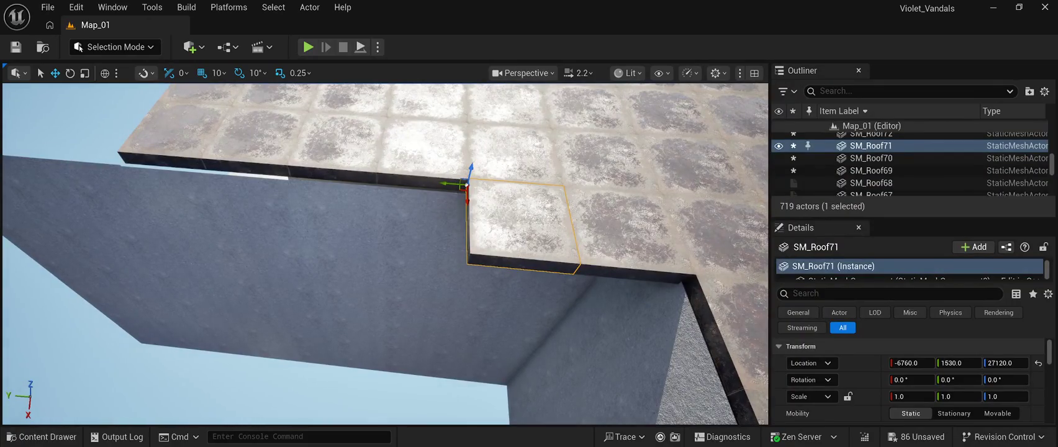
pyautogui.moveTo(463, 184)
pyautogui.mouseDown()
pyautogui.moveTo(428, 172)
pyautogui.moveTo(360, 175)
pyautogui.mouseUp()
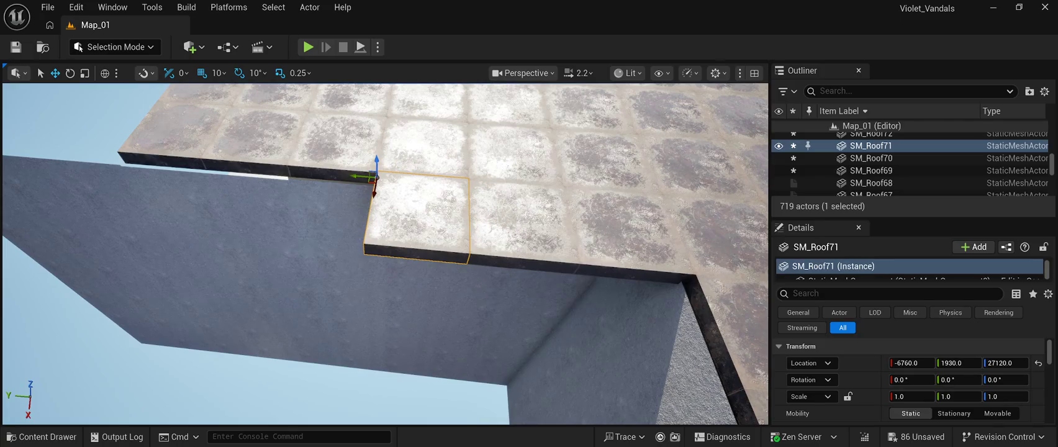
# Add more duplicates at Y 2330 and 2740, extending the last tile to the wall's end
pyautogui.hotkey('ctrl', 'd')
pyautogui.moveTo(372, 177); pyautogui.dragTo(273, 171)
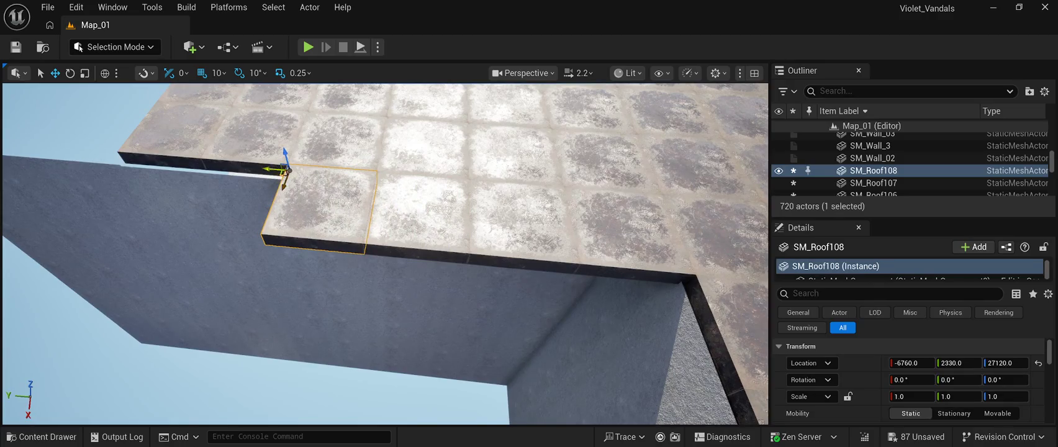
pyautogui.press('Left')
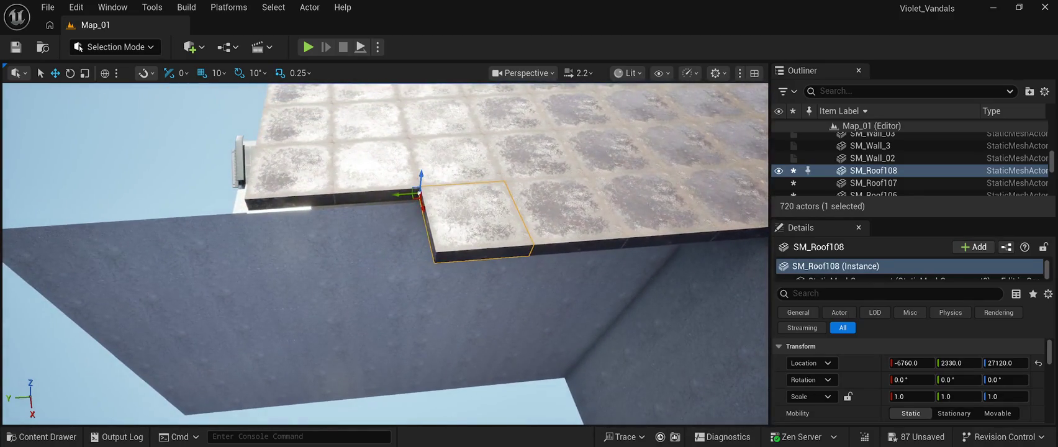
pyautogui.moveTo(405, 191); pyautogui.dragTo(316, 191)
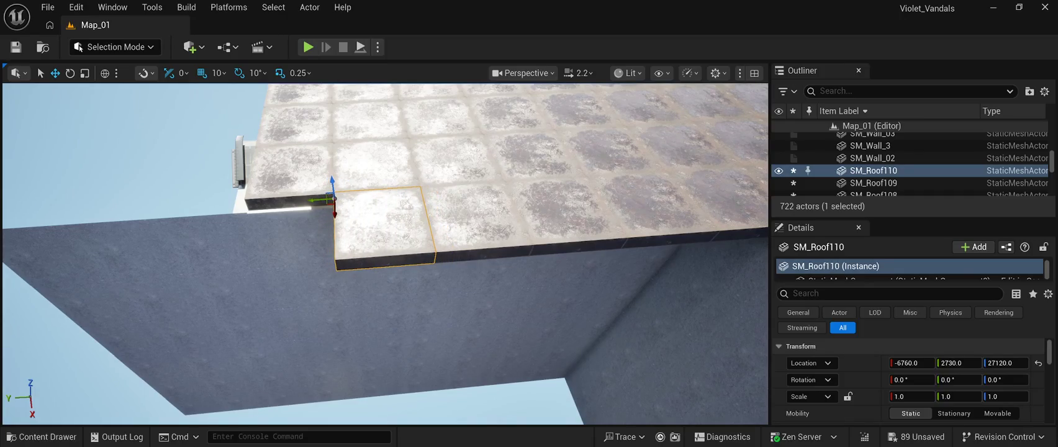
pyautogui.moveTo(281, 196); pyautogui.dragTo(246, 193)
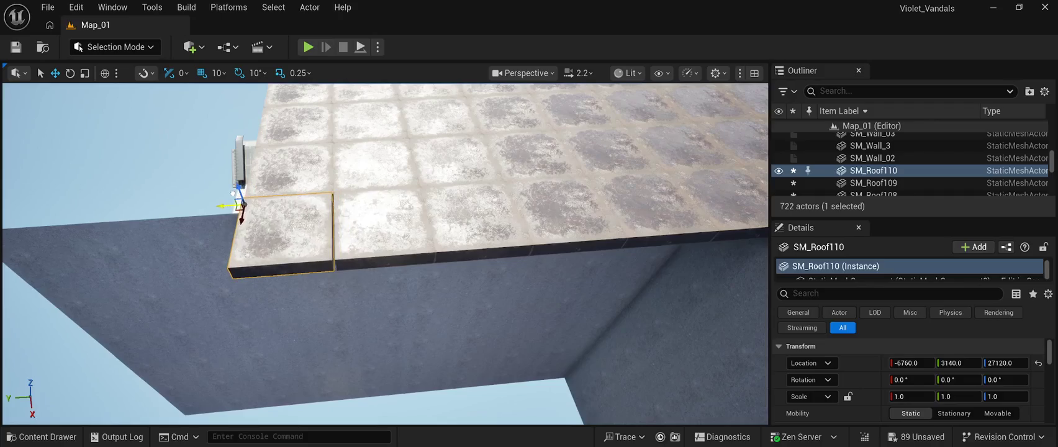
pyautogui.press('Down')
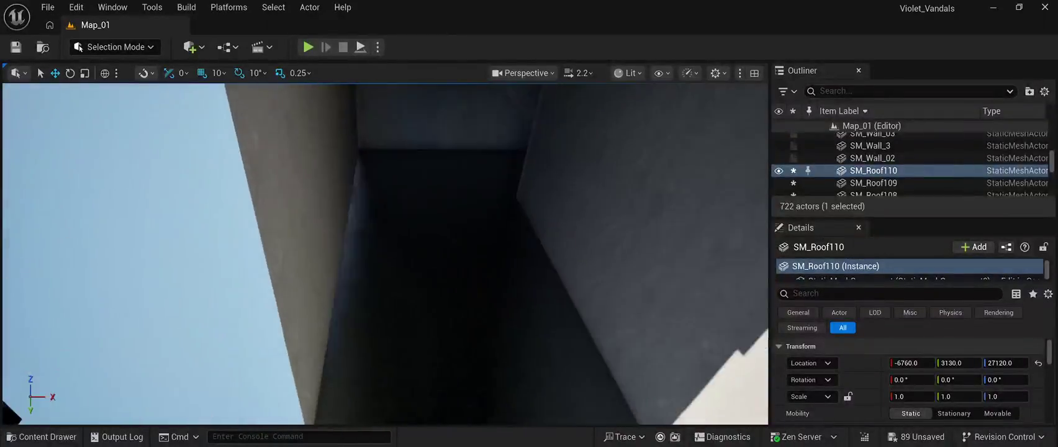
pyautogui.press('Down')
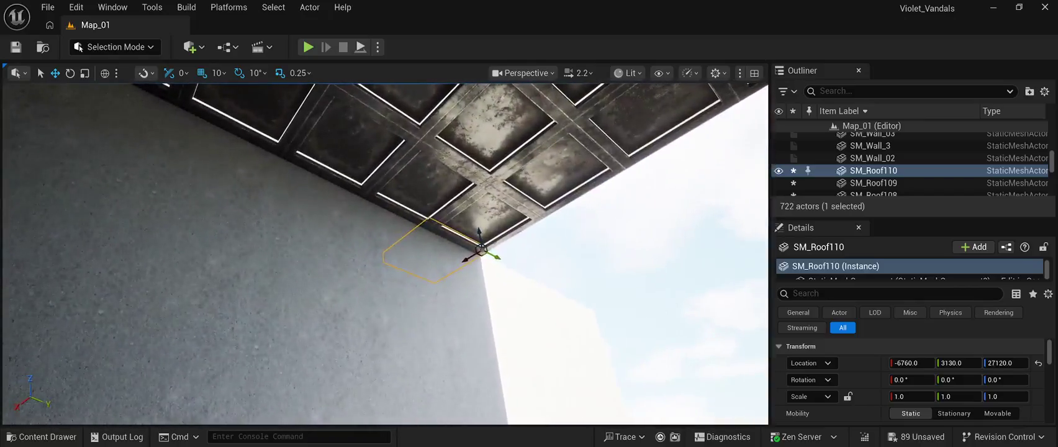
pyautogui.click(902, 190)
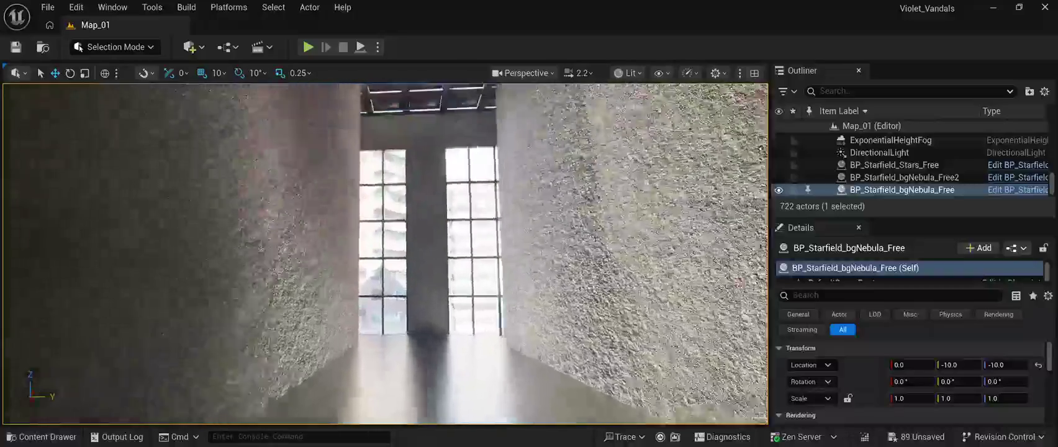
pyautogui.hotkey('alt', 'p')
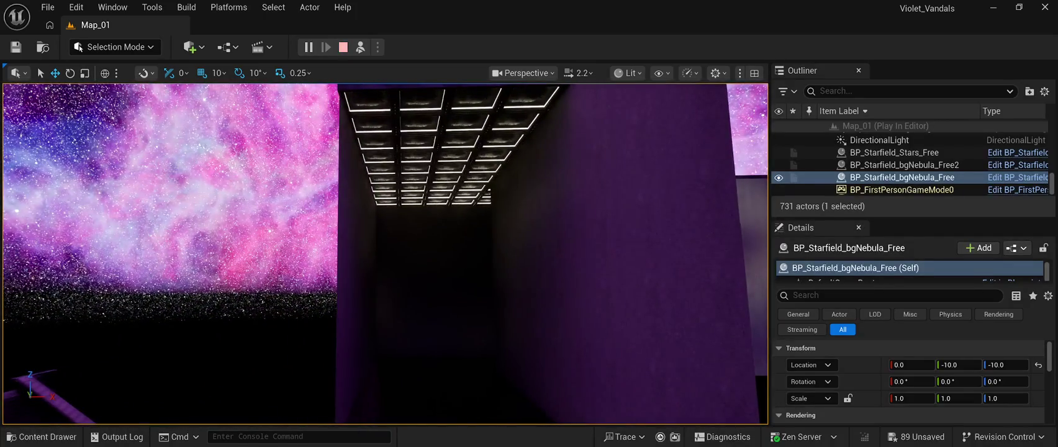
pyautogui.press('Escape')
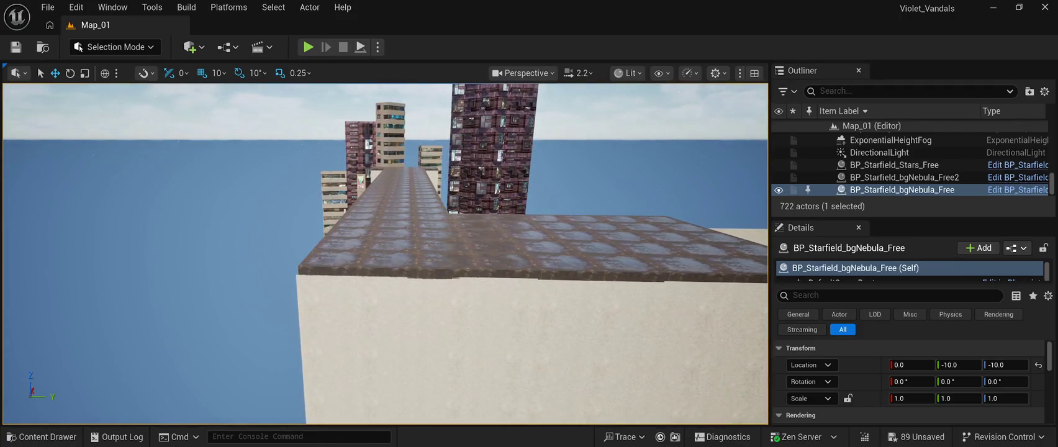
pyautogui.click(360, 324)
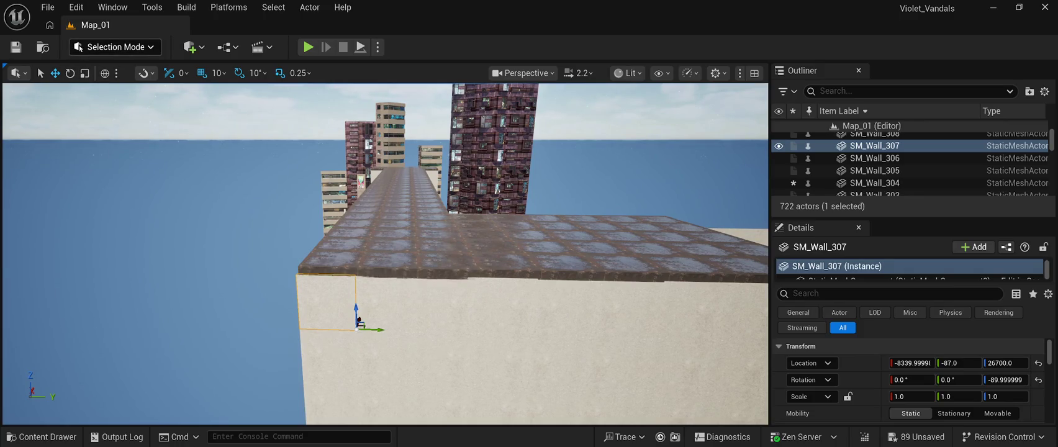
pyautogui.hotkey('shift', '5')
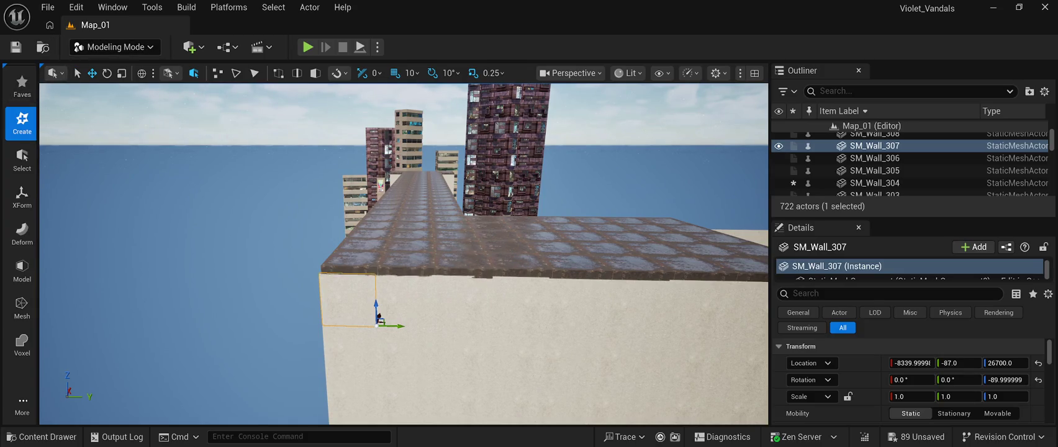
pyautogui.hotkey('shift', '1')
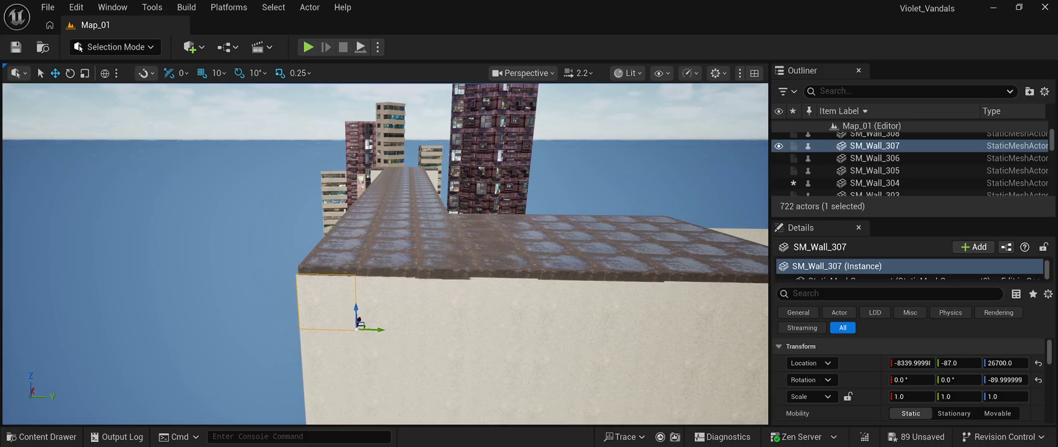
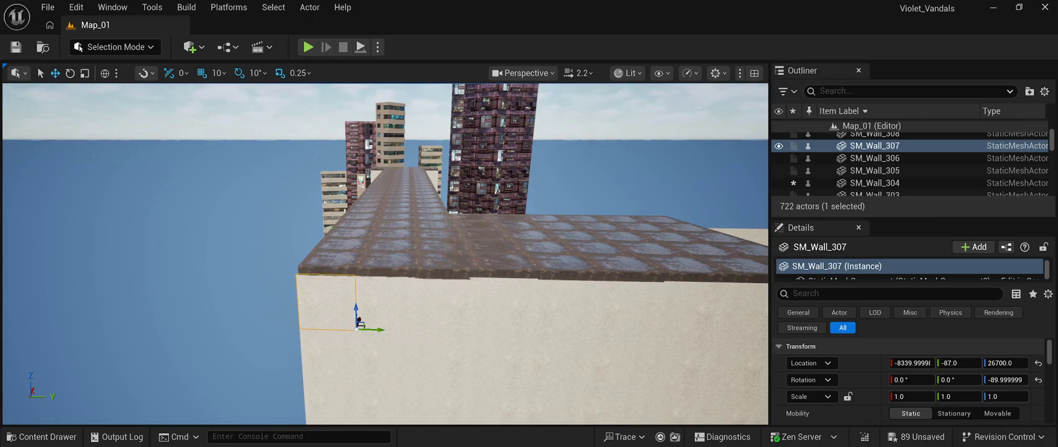
# Look past the wall's edge and clear the 'bo' search from the Outliner
pyautogui.moveTo(359, 323)
pyautogui.mouseDown()
pyautogui.moveTo(398, 310)
pyautogui.moveTo(447, 317)
pyautogui.moveTo(385, 310)
pyautogui.moveTo(373, 347)
pyautogui.moveTo(357, 348)
pyautogui.mouseUp()
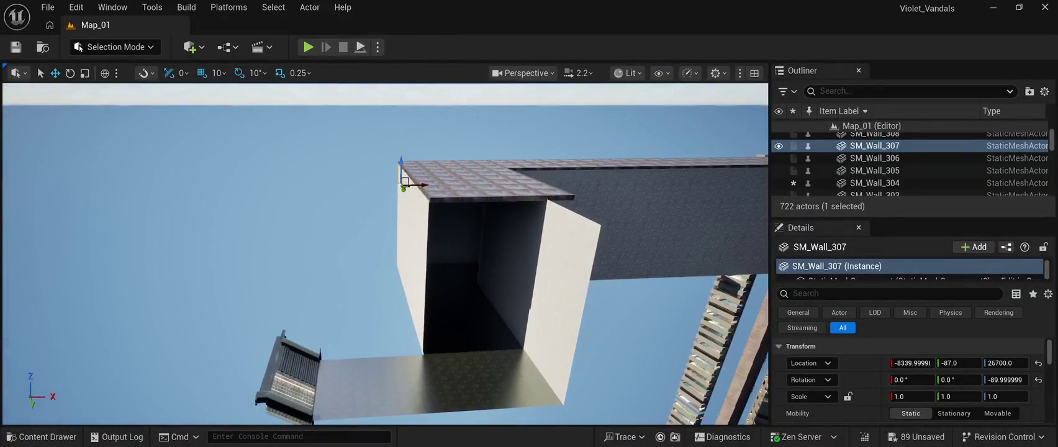
pyautogui.click(907, 90)
pyautogui.write('bo')
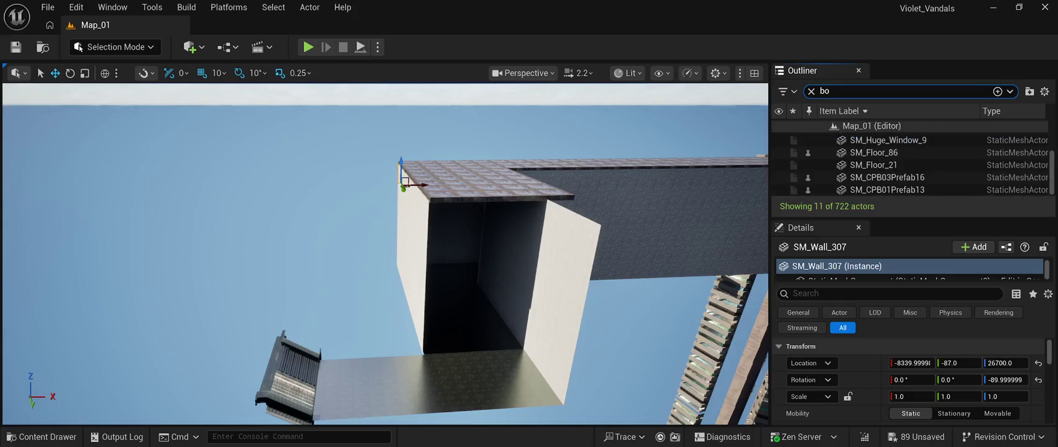
pyautogui.press('BackSpace')
pyautogui.press('BackSpace')
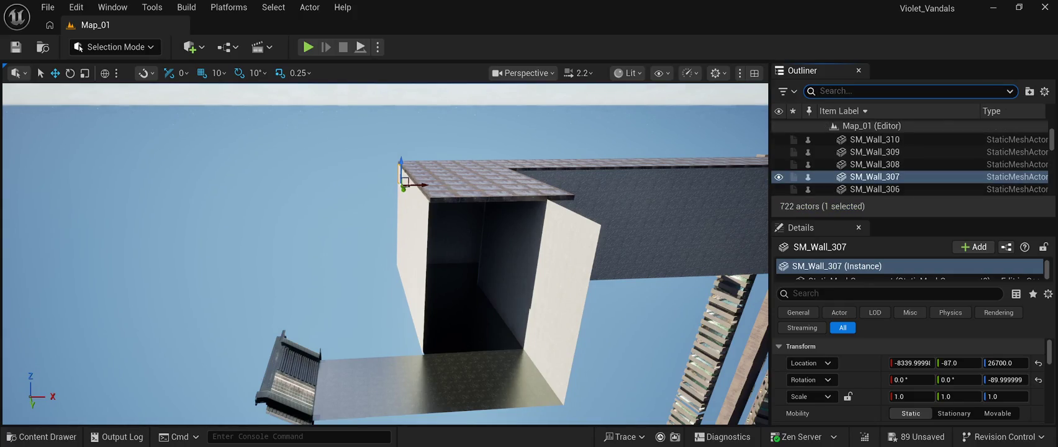
pyautogui.press('Escape')
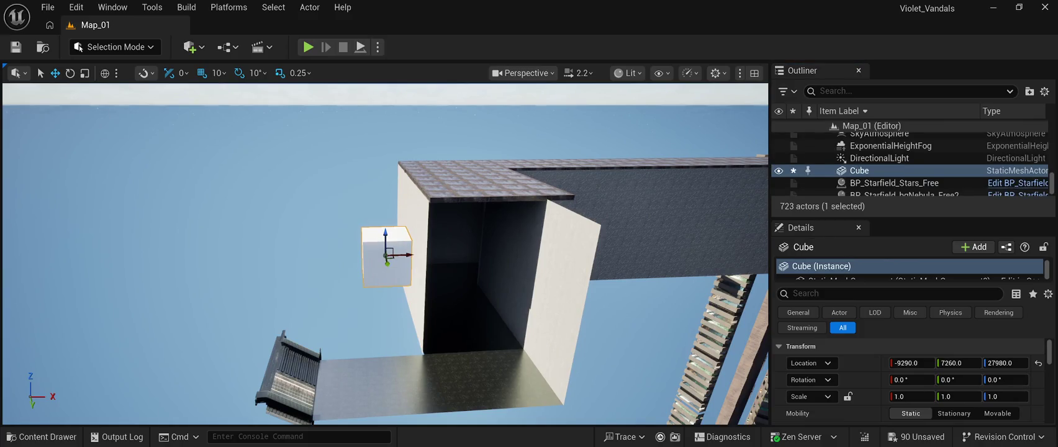
# Nudge the Cube to X -9275 and flatten it to an X scale of 0.0625
pyautogui.press('Right')
pyautogui.press('Up')
pyautogui.press('Up')
pyautogui.press('Left')
pyautogui.press('Left')
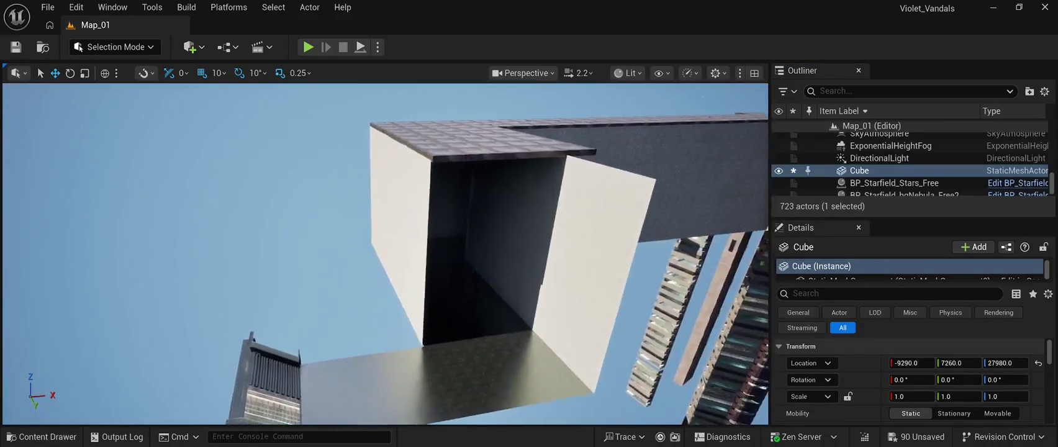
pyautogui.press('Up')
pyautogui.press('Right')
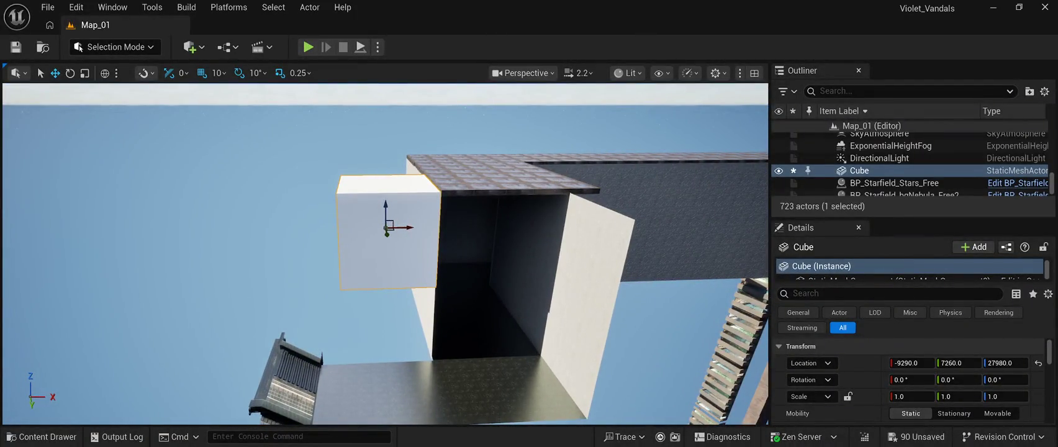
pyautogui.moveTo(911, 362); pyautogui.dragTo(919, 363)
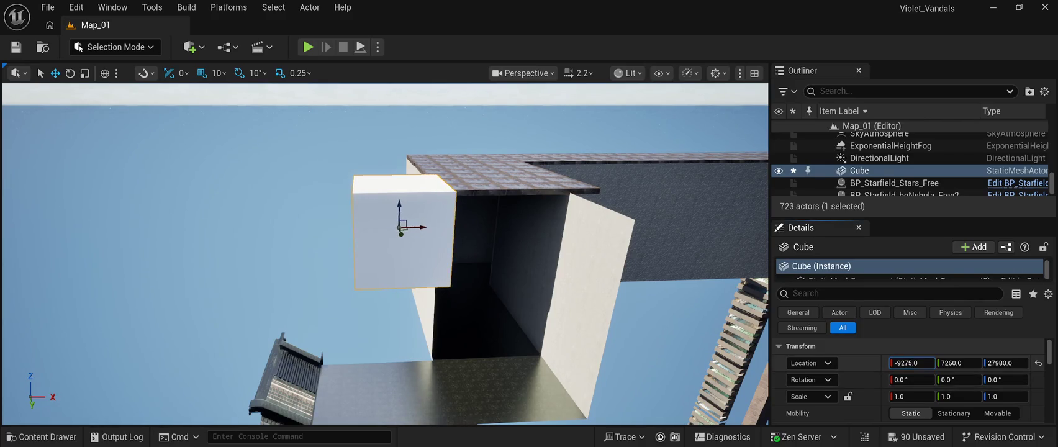
pyautogui.moveTo(912, 396); pyautogui.dragTo(857, 397)
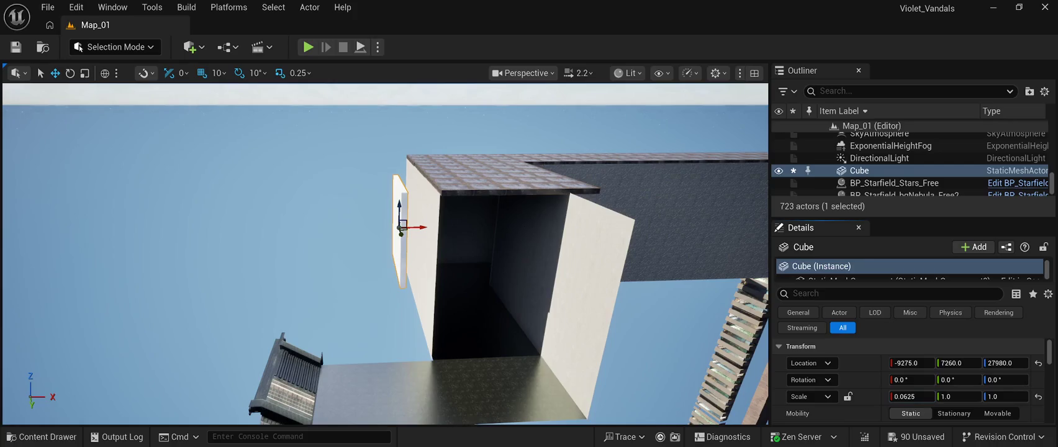
pyautogui.moveTo(401, 227); pyautogui.dragTo(311, 251)
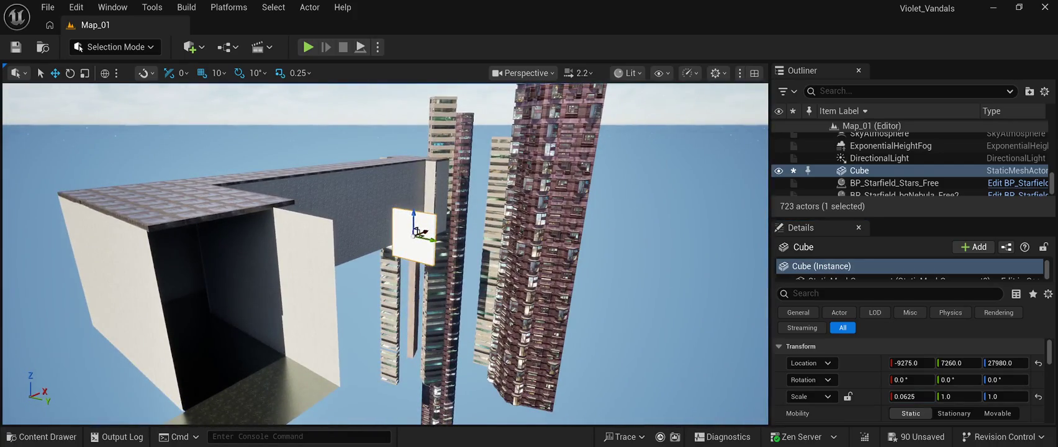
# Save the level and inspect SM_Wall_379's static mesh and materials
pyautogui.click(16, 47)
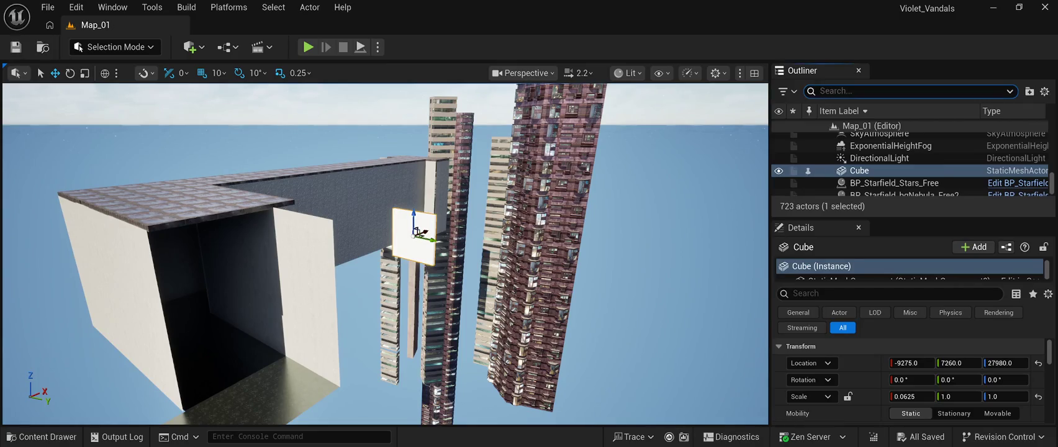
pyautogui.click(308, 261)
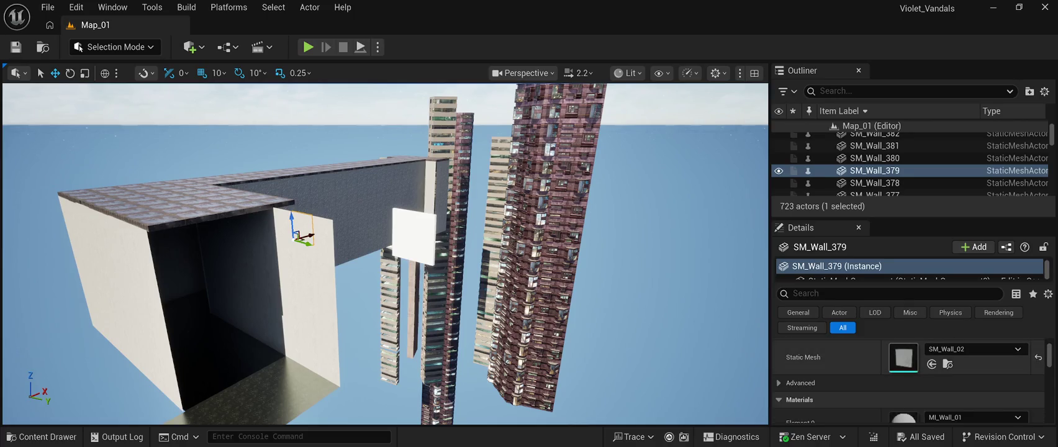
pyautogui.scroll(-1, 909, 373)
pyautogui.scroll(2, 909, 380)
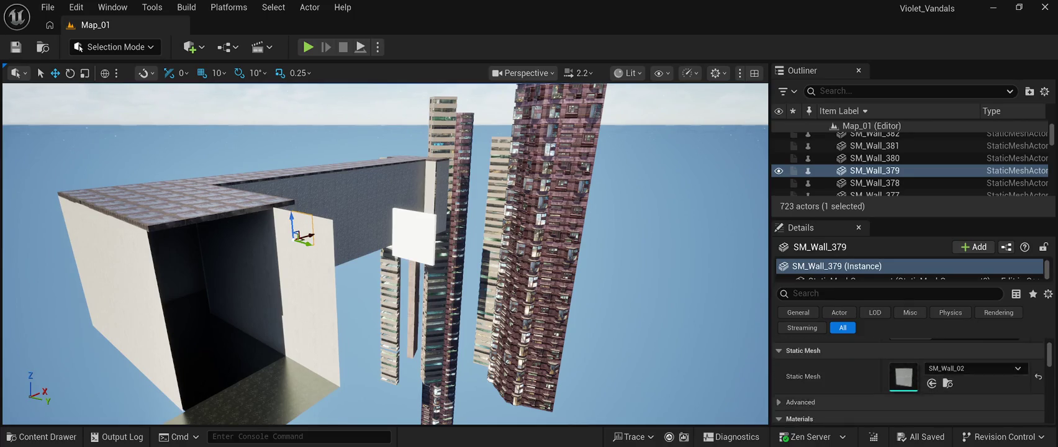
# Reselect the Cube and scroll down to its Materials section
pyautogui.click(413, 236)
pyautogui.scroll(-3, 909, 379)
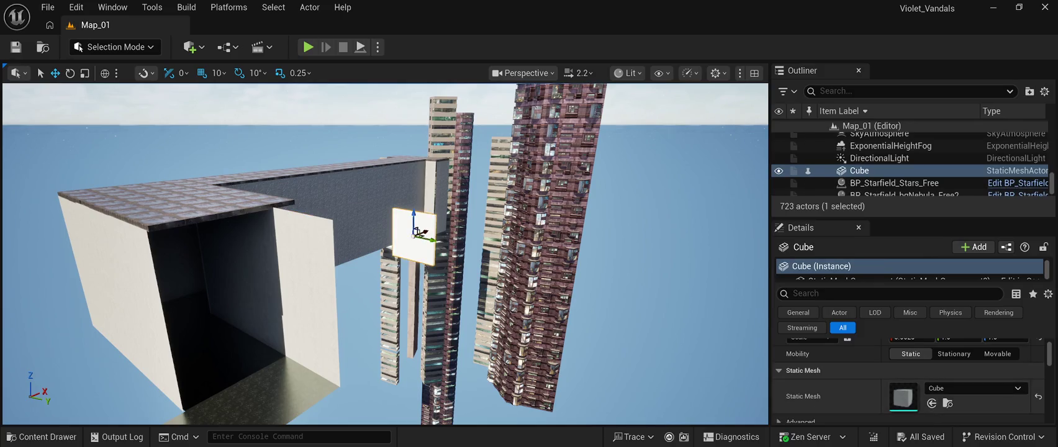
pyautogui.scroll(-1, 909, 379)
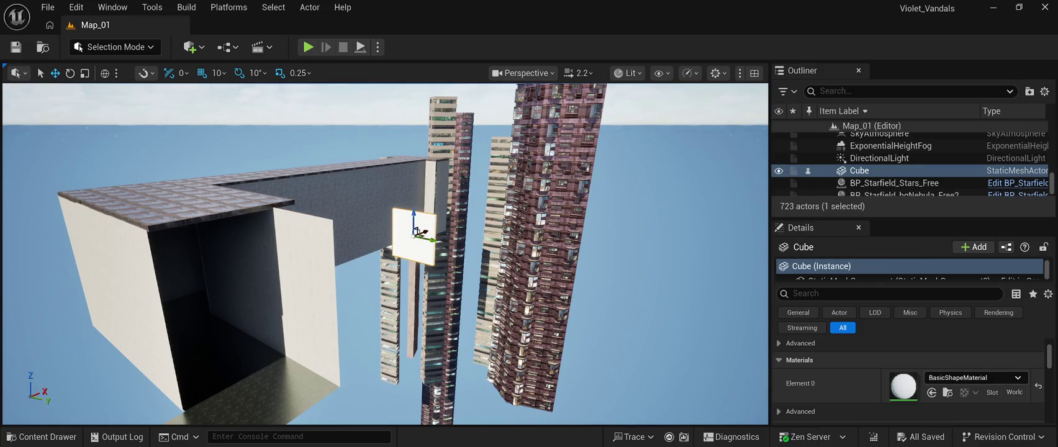
pyautogui.scroll(-1, 910, 379)
pyautogui.scroll(1, 909, 379)
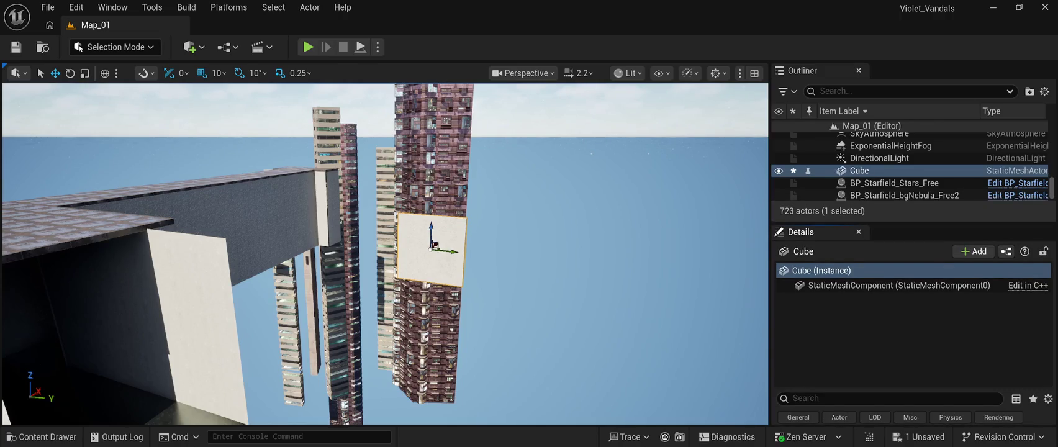
# Select the Cube's mesh component and try an X scale of 0.01
pyautogui.click(434, 244)
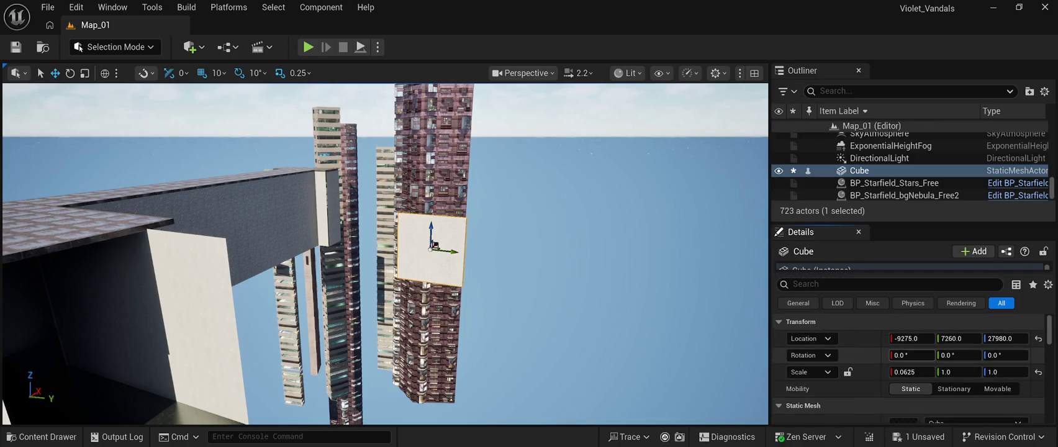
pyautogui.click(912, 372)
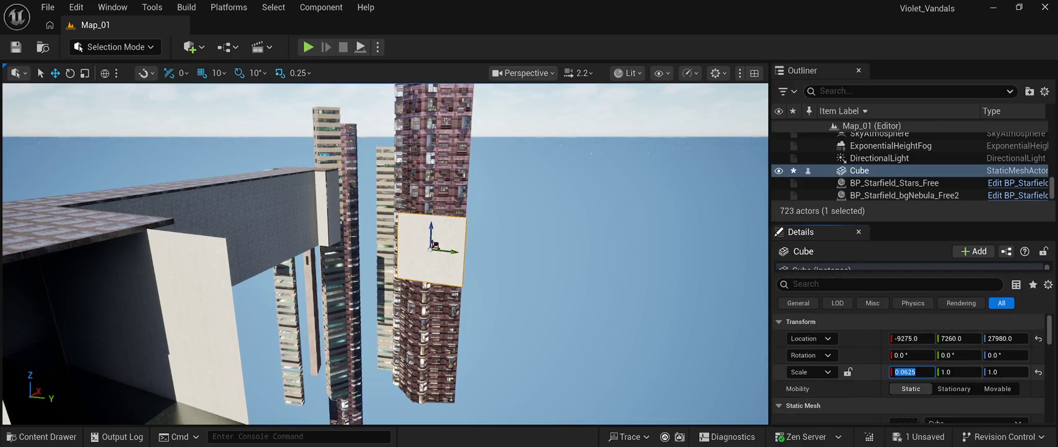
pyautogui.write('0.')
pyautogui.write('01')
pyautogui.press('Return')
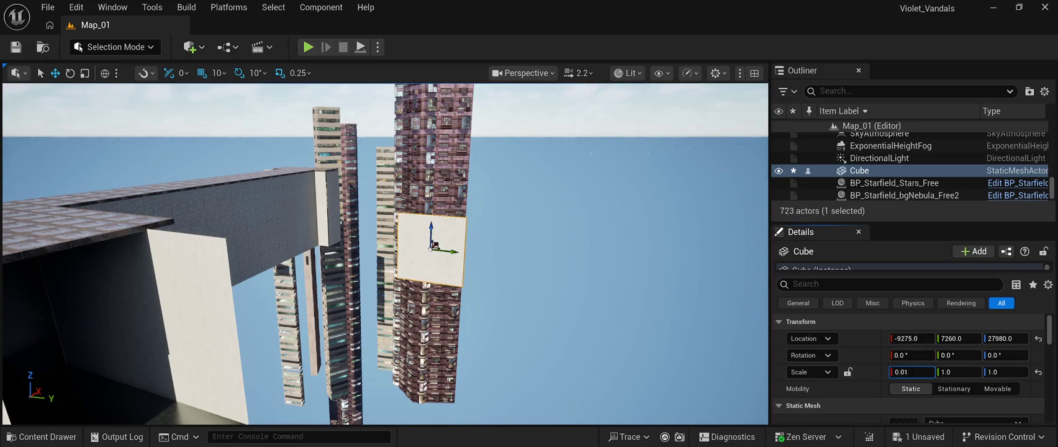
pyautogui.press('s')
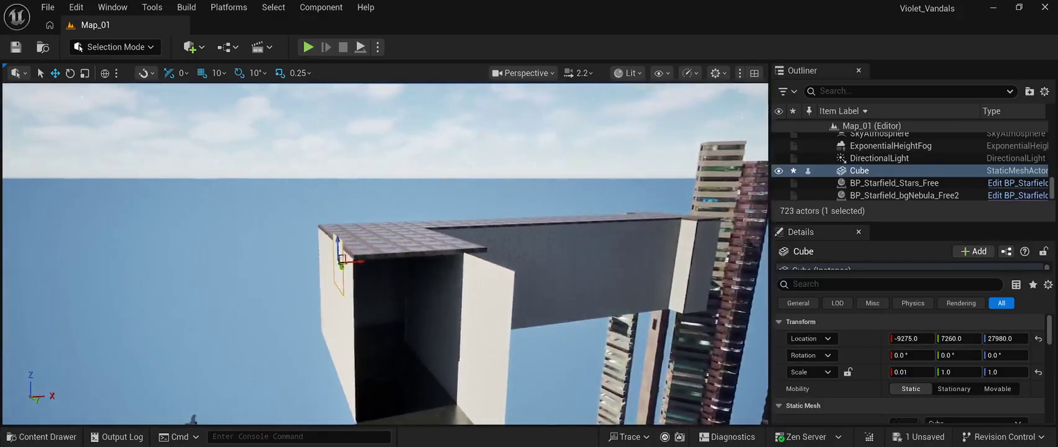
pyautogui.press('a')
pyautogui.press('d')
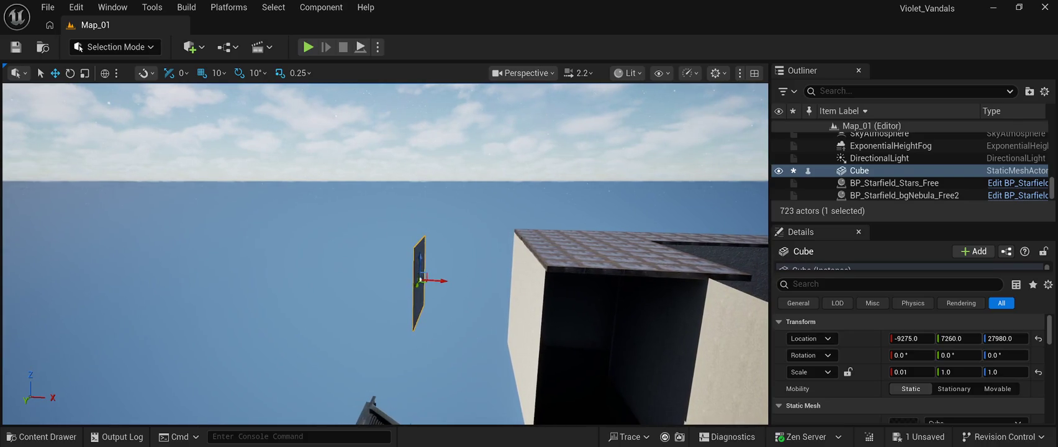
# Change the Cube's X scale to 1.0, then 0.5, and settle on 0.1
pyautogui.click(911, 372)
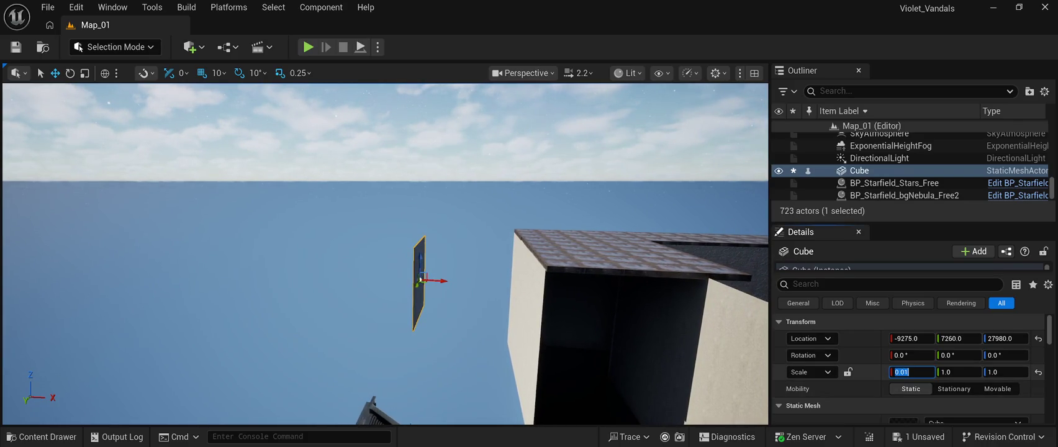
pyautogui.write('1.0')
pyautogui.press('Return')
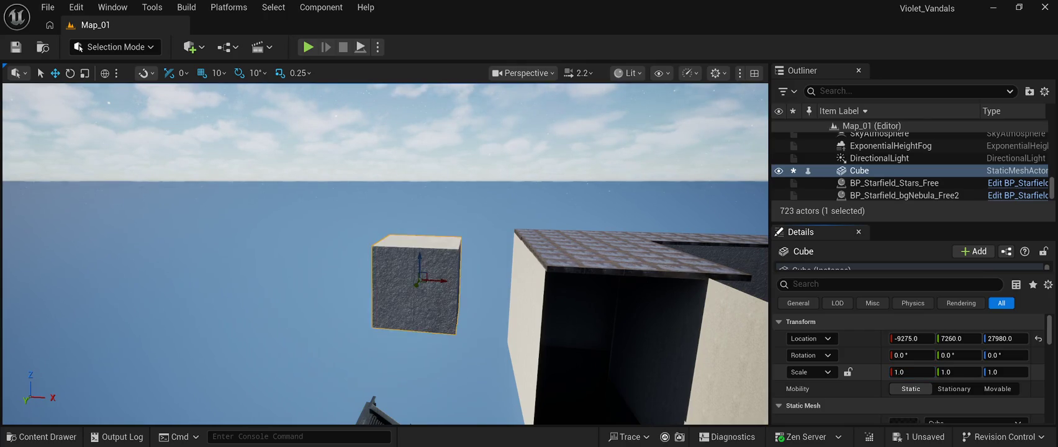
pyautogui.click(912, 372)
pyautogui.write('0.5')
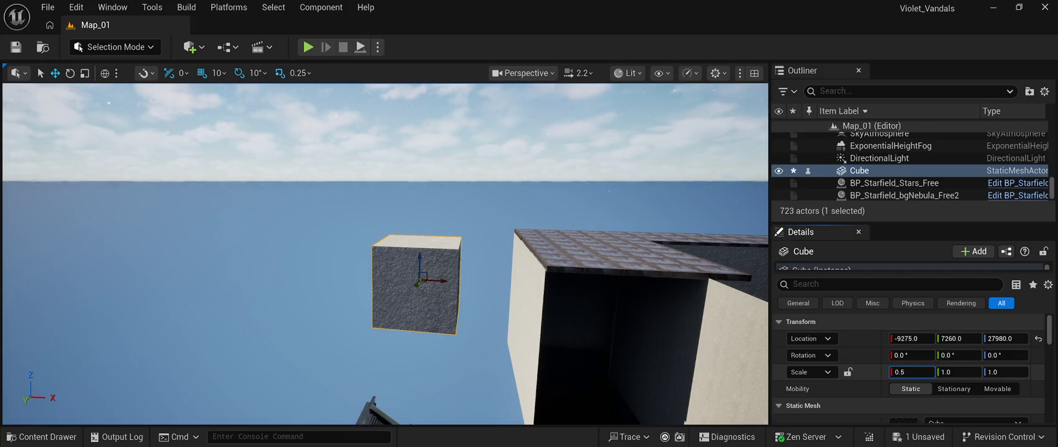
pyautogui.press('Return')
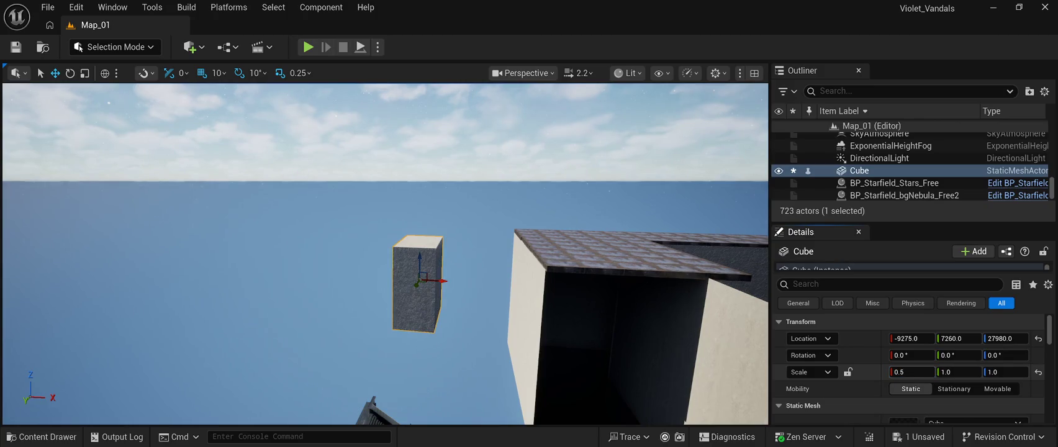
pyautogui.click(912, 372)
pyautogui.write('0.1')
pyautogui.press('Return')
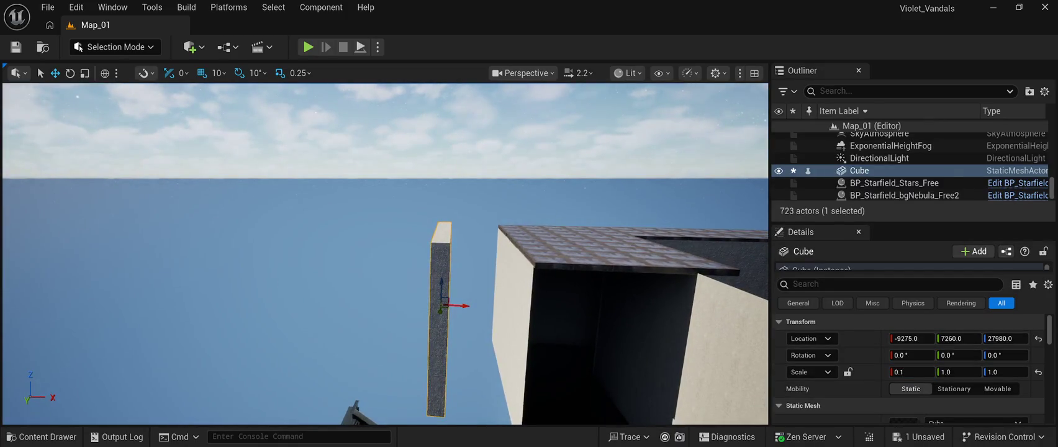
# Slide the thin slab along X to -8835 toward the building
pyautogui.moveTo(463, 305); pyautogui.dragTo(640, 308)
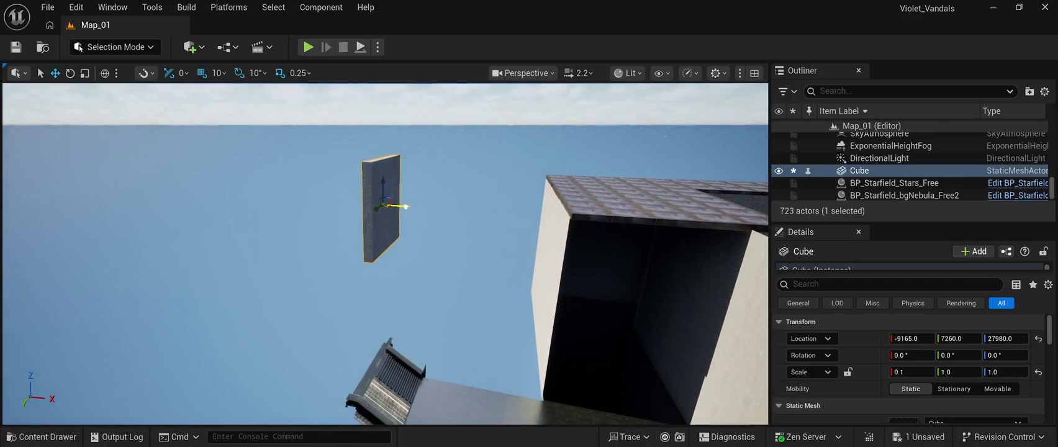
pyautogui.moveTo(406, 207); pyautogui.dragTo(441, 205)
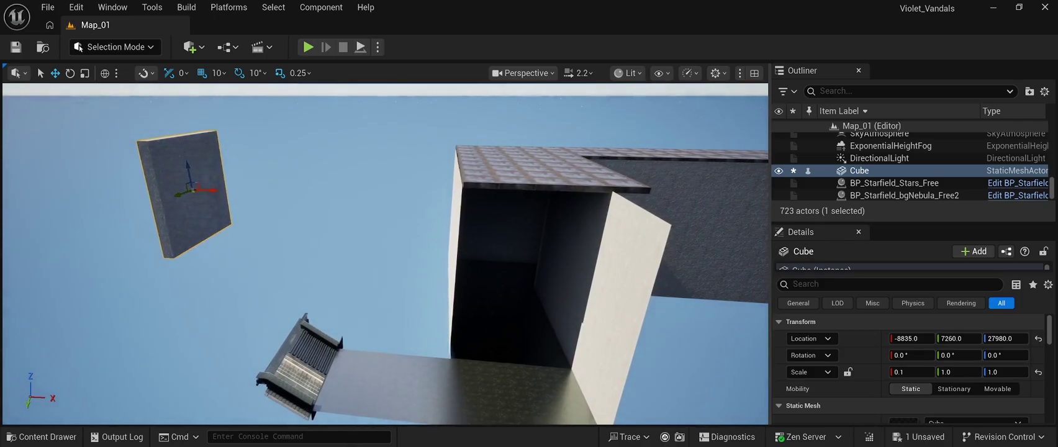
pyautogui.click(655, 242)
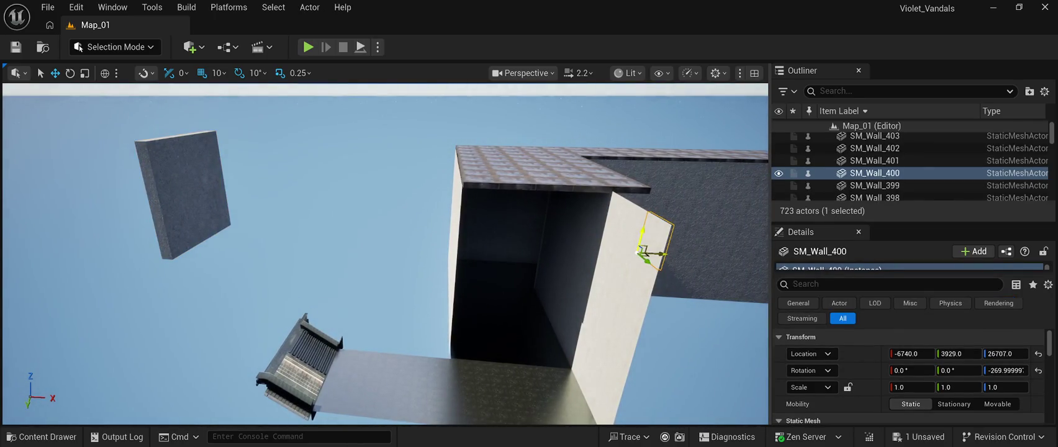
# Move the slab farther along X, lower it slightly, and stretch it along Y
pyautogui.hotkey('ctrl', 'z')
pyautogui.moveTo(212, 191); pyautogui.dragTo(678, 236)
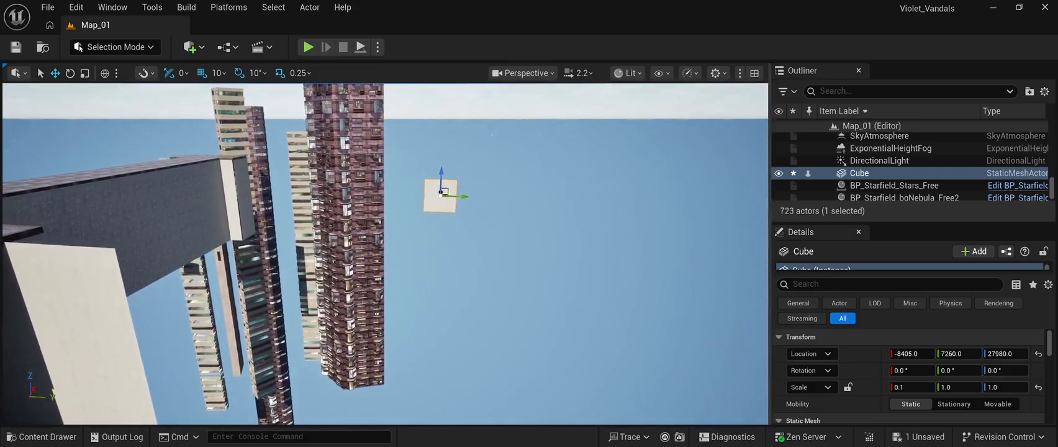
pyautogui.moveTo(442, 163); pyautogui.dragTo(442, 191)
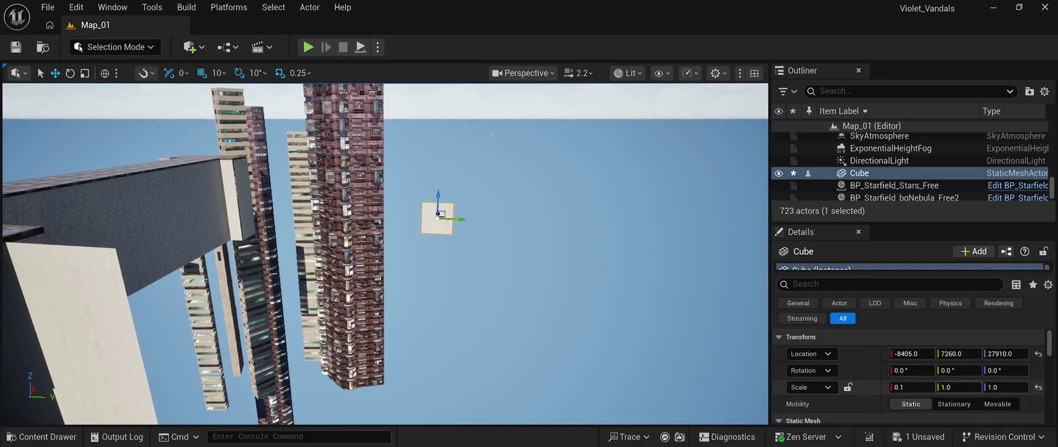
pyautogui.moveTo(960, 387); pyautogui.dragTo(1019, 387)
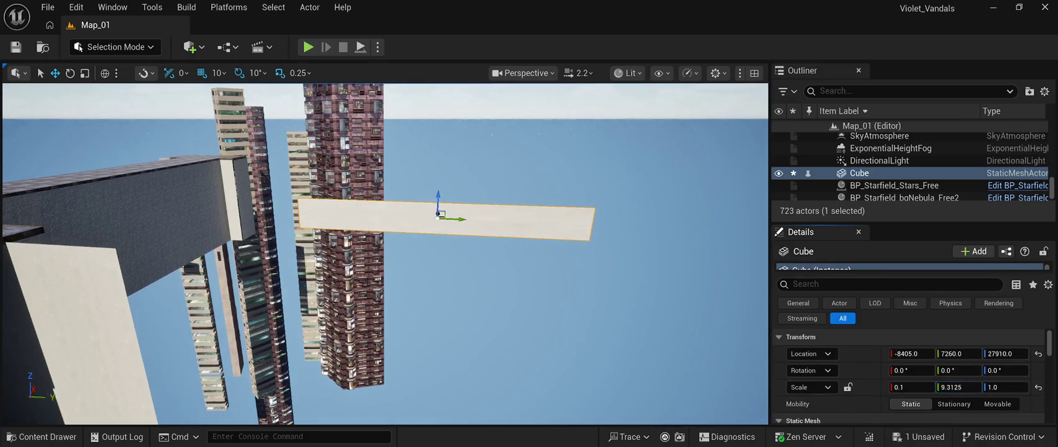
pyautogui.moveTo(385, 249)
pyautogui.mouseDown()
pyautogui.moveTo(385, 311)
pyautogui.moveTo(385, 301)
pyautogui.mouseUp()
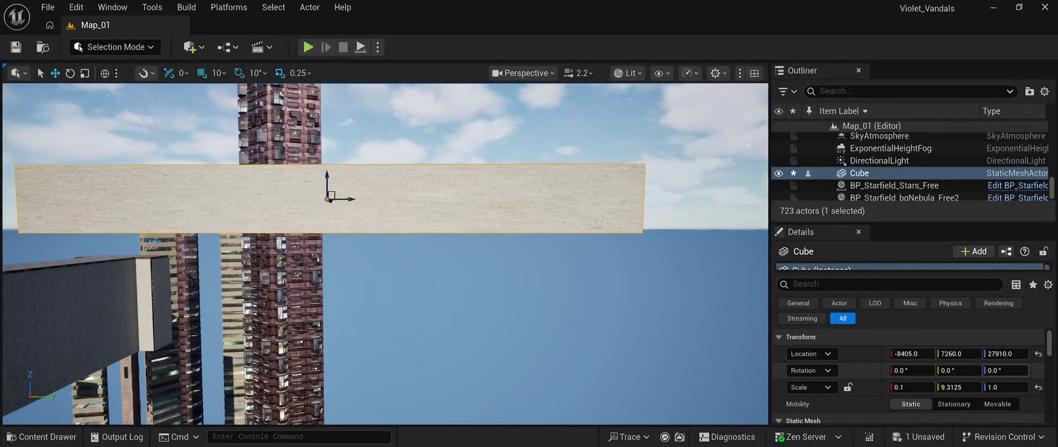
# Raise the panel's Scale Z to about 11.7 and lower it to Z 26840
pyautogui.moveTo(1004, 387); pyautogui.dragTo(1050, 387)
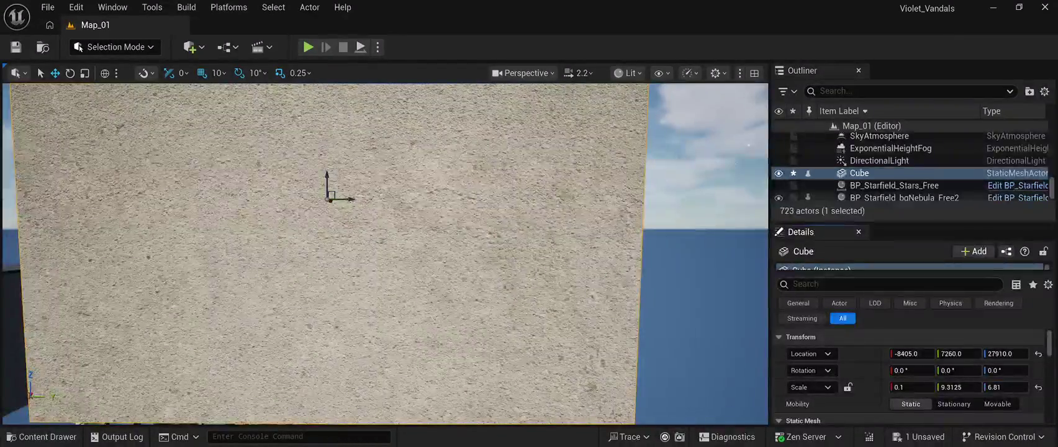
pyautogui.scroll(-5, 385, 253)
pyautogui.press('a')
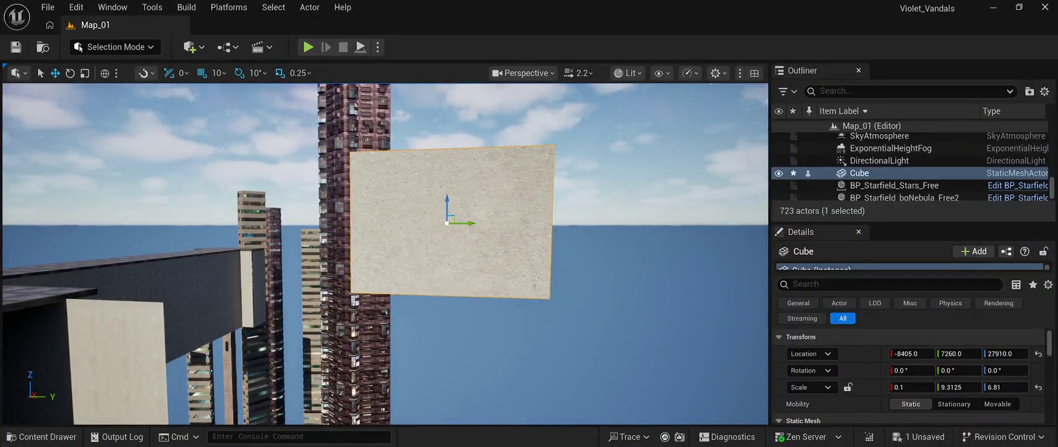
pyautogui.moveTo(1006, 387); pyautogui.dragTo(1044, 387)
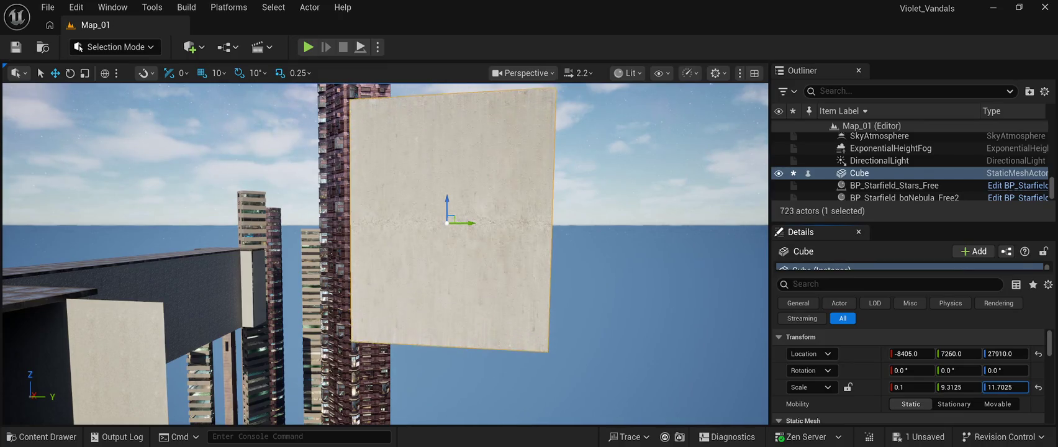
pyautogui.moveTo(448, 205); pyautogui.dragTo(440, 410)
pyautogui.moveTo(477, 186)
pyautogui.mouseDown()
pyautogui.moveTo(471, 233)
pyautogui.moveTo(292, 211)
pyautogui.moveTo(348, 217)
pyautogui.moveTo(486, 188)
pyautogui.moveTo(566, 187)
pyautogui.moveTo(480, 186)
pyautogui.mouseUp()
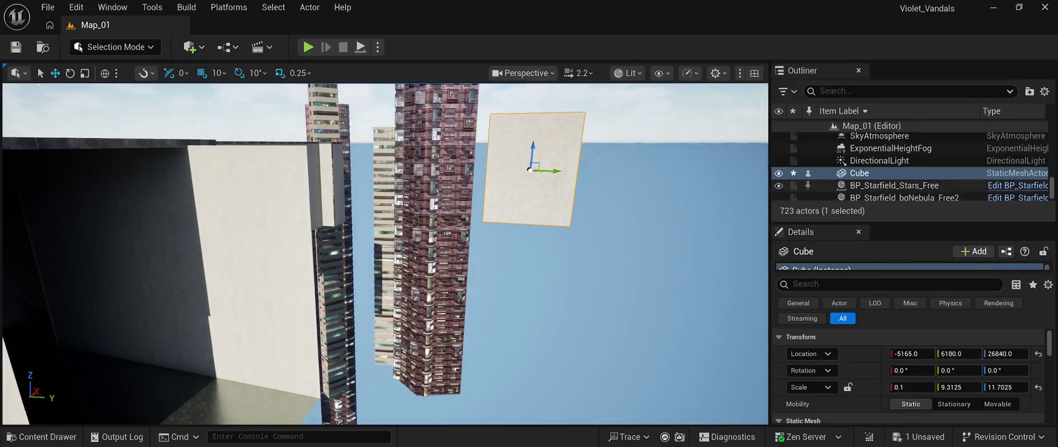
# Select the SM_CPB01Prefab25 actor in the Outliner
pyautogui.scroll(-5, 907, 168)
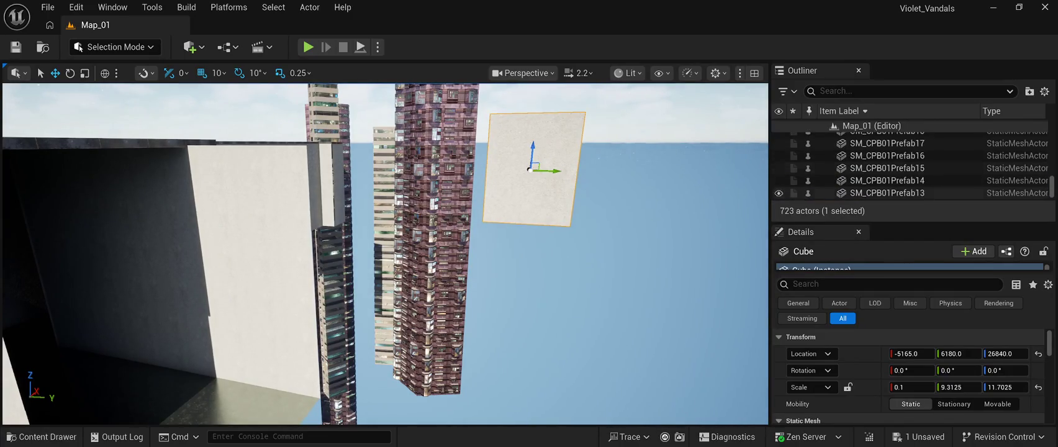
pyautogui.scroll(3, 907, 167)
pyautogui.click(888, 162)
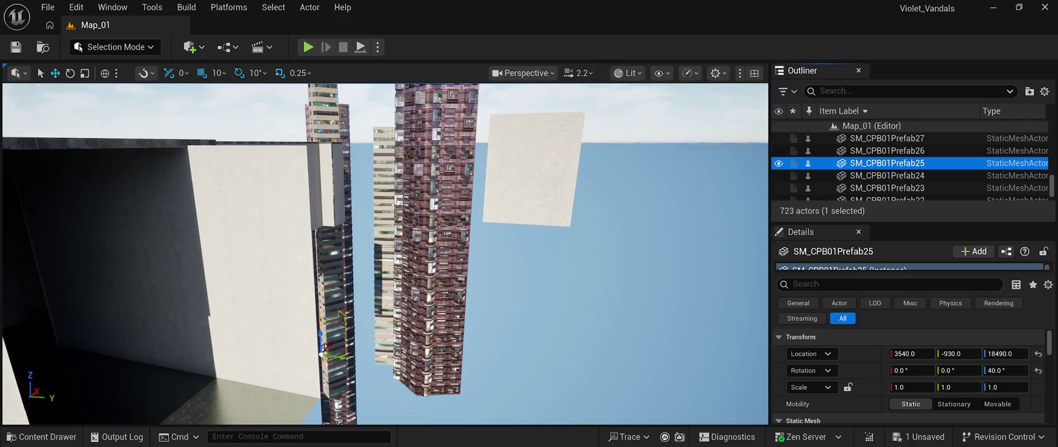
pyautogui.scroll(10, 907, 167)
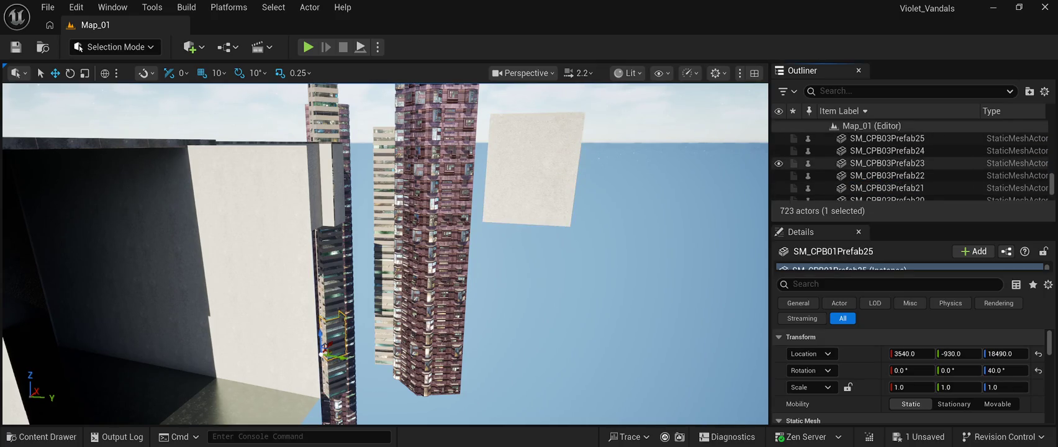
# Select SM_Wall_411, the first wall actor in the Outliner
pyautogui.scroll(15, 907, 166)
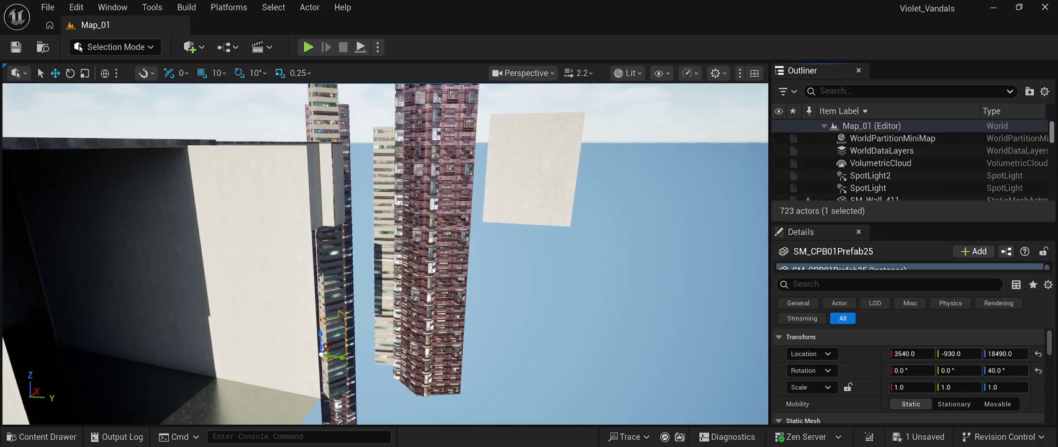
pyautogui.scroll(-5, 907, 161)
pyautogui.scroll(5, 907, 166)
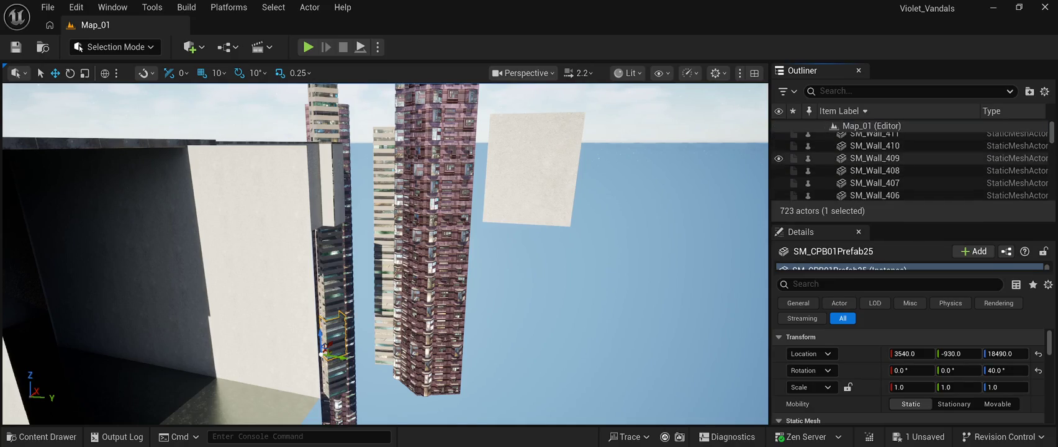
pyautogui.click(876, 173)
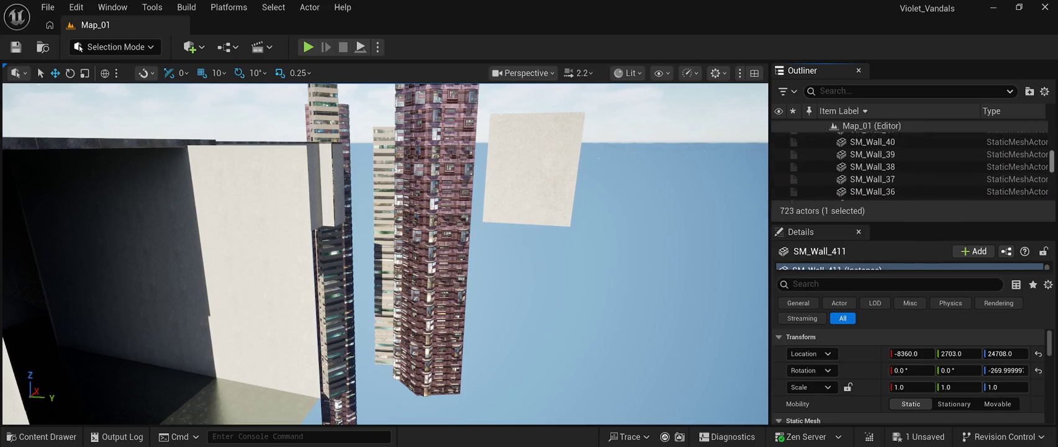
# Extend the selection through SM_Wall_02 and delete all 407 wall actors
pyautogui.scroll(-15, 910, 165)
pyautogui.scroll(20, 920, 165)
pyautogui.scroll(15, 910, 165)
pyautogui.scroll(-10, 910, 165)
pyautogui.scroll(-20, 910, 164)
pyautogui.scroll(-20, 910, 165)
pyautogui.scroll(4, 910, 165)
pyautogui.scroll(3, 910, 164)
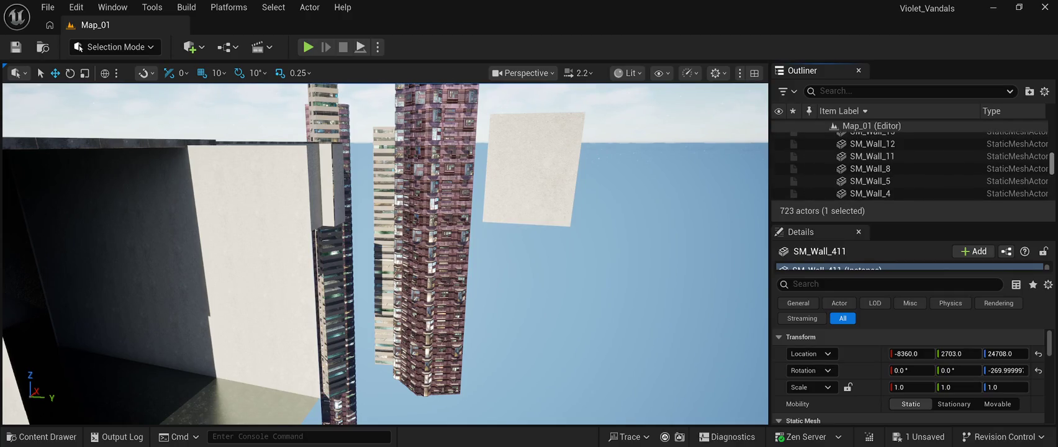
pyautogui.scroll(-2, 910, 178)
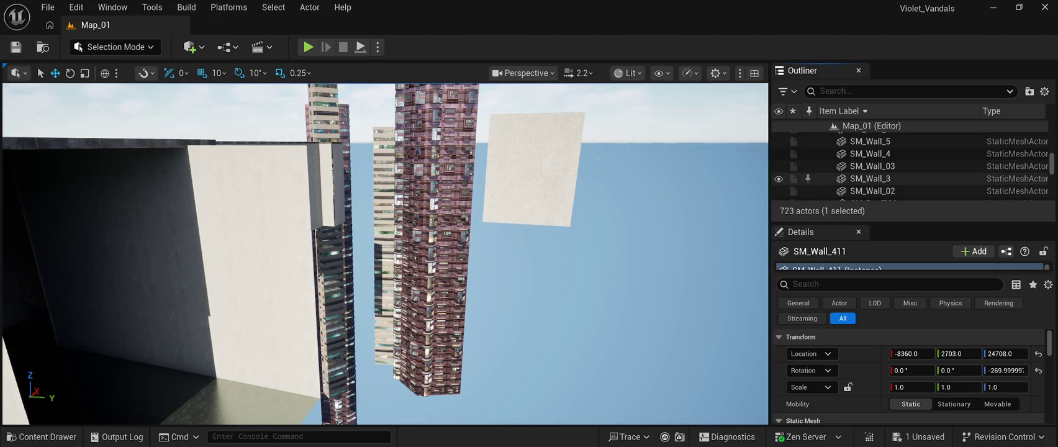
pyautogui.scroll(-2, 910, 174)
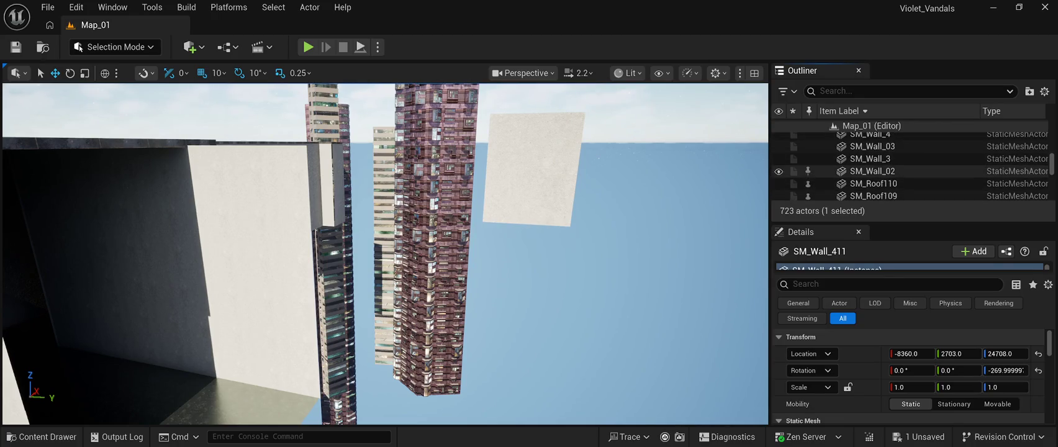
pyautogui.keyDown('shift'); pyautogui.click(910, 171); pyautogui.keyUp('shift')
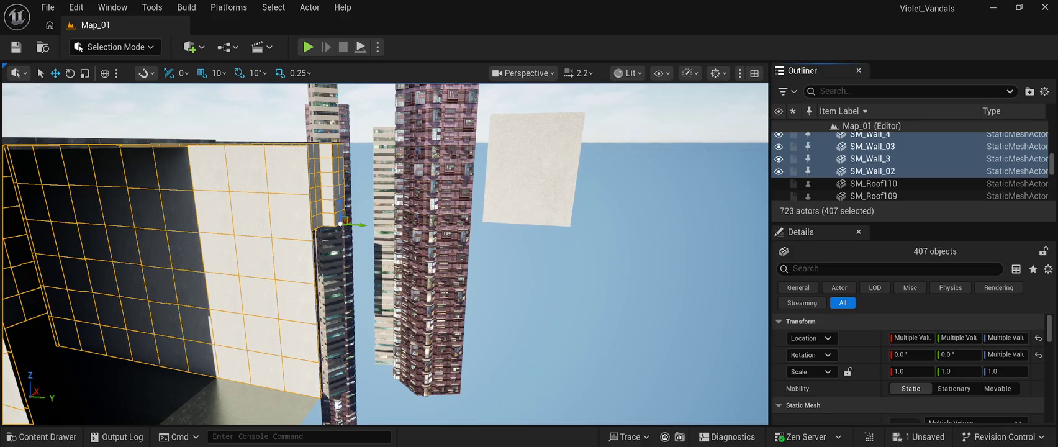
pyautogui.press('Delete')
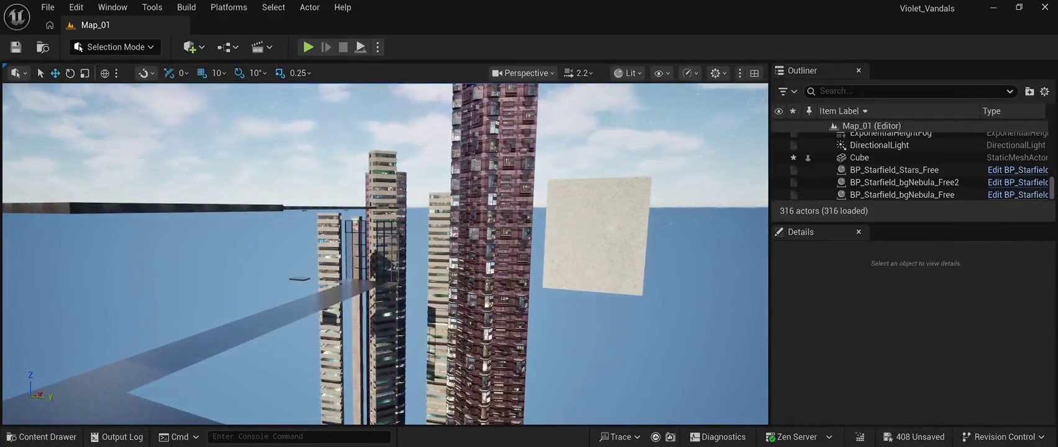
# Move the Cube panel to -6715, 3740, 25520 and set Scale Z to 16.49
pyautogui.click(596, 236)
pyautogui.moveTo(594, 235)
pyautogui.mouseDown()
pyautogui.moveTo(389, 226)
pyautogui.moveTo(411, 236)
pyautogui.moveTo(407, 377)
pyautogui.mouseUp()
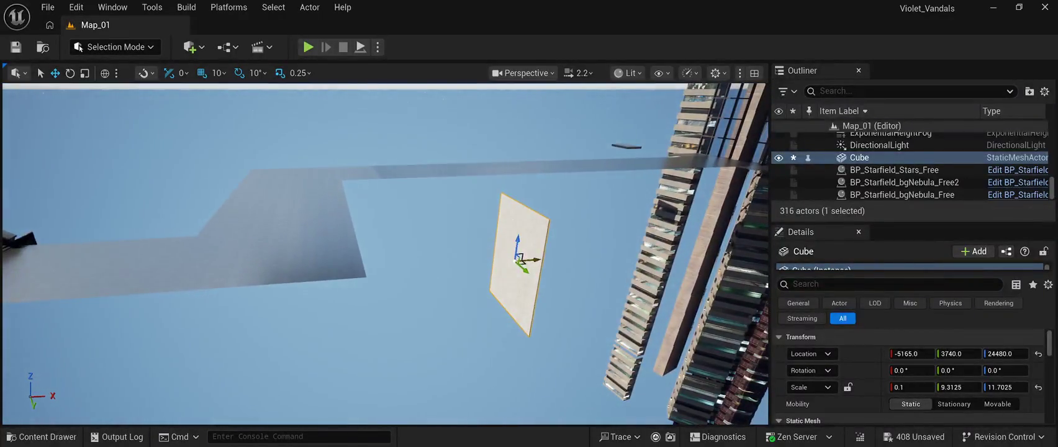
pyautogui.moveTo(534, 236)
pyautogui.mouseDown()
pyautogui.moveTo(417, 236)
pyautogui.moveTo(383, 225)
pyautogui.mouseUp()
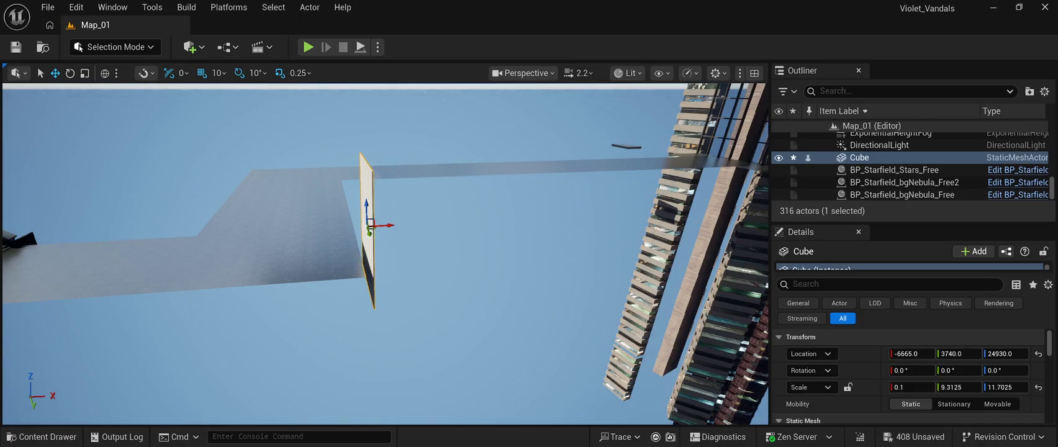
pyautogui.press('f')
pyautogui.moveTo(323, 244); pyautogui.dragTo(328, 139)
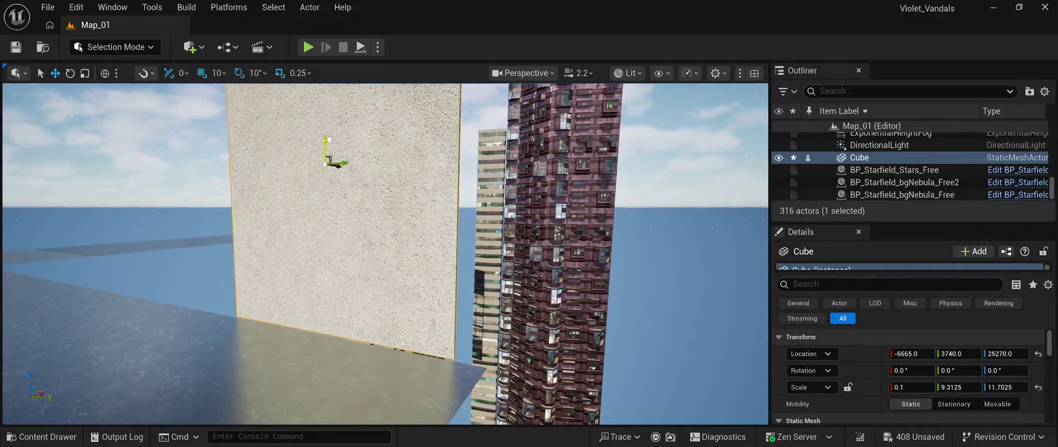
pyautogui.press('s')
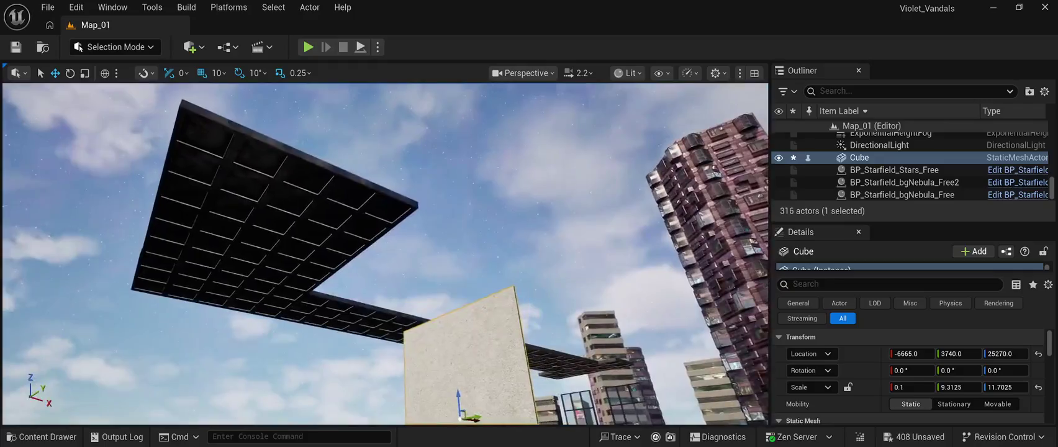
pyautogui.press('w')
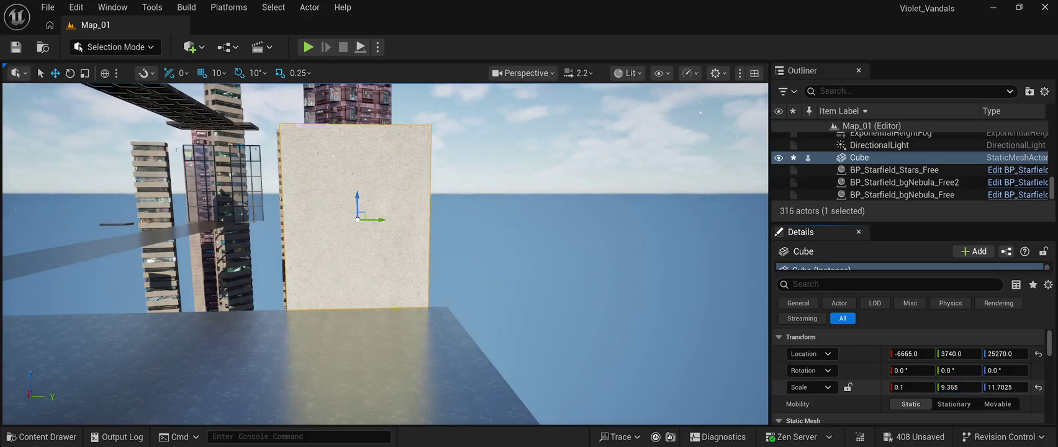
pyautogui.moveTo(1003, 387); pyautogui.dragTo(1022, 387)
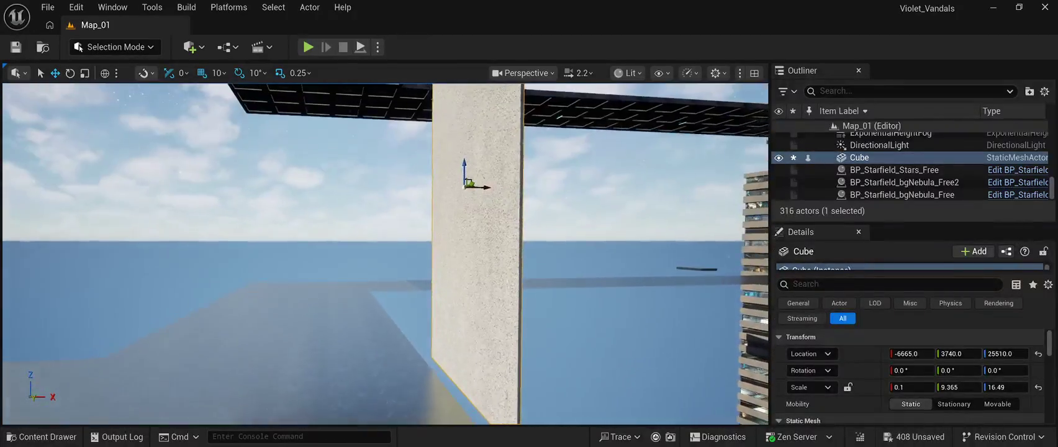
pyautogui.moveTo(910, 354); pyautogui.dragTo(897, 354)
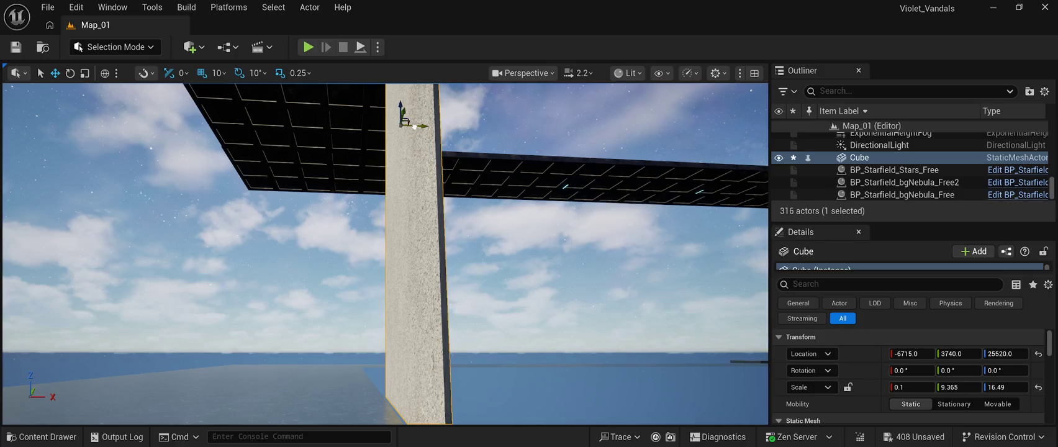
# Nudge the panel slightly, stretch it to about Scale Z 21, and raise it to Z 25760
pyautogui.moveTo(412, 126); pyautogui.dragTo(407, 125)
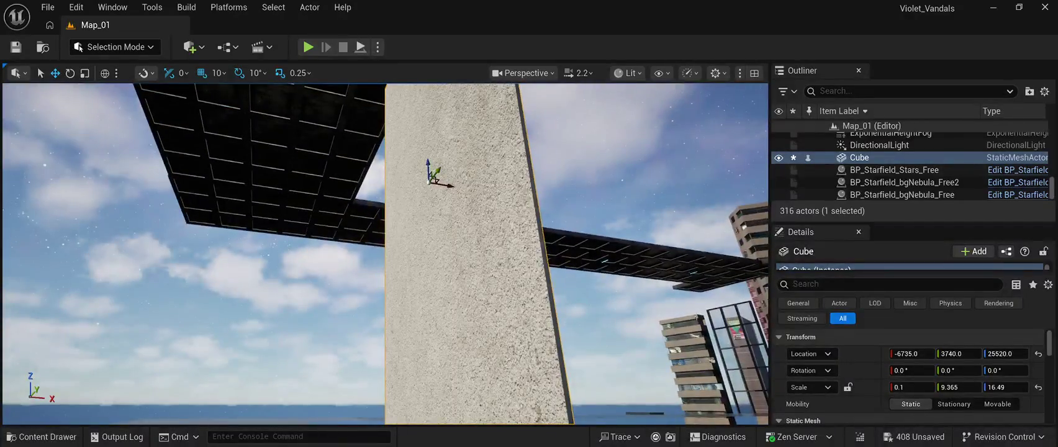
pyautogui.moveTo(429, 163); pyautogui.dragTo(430, 158)
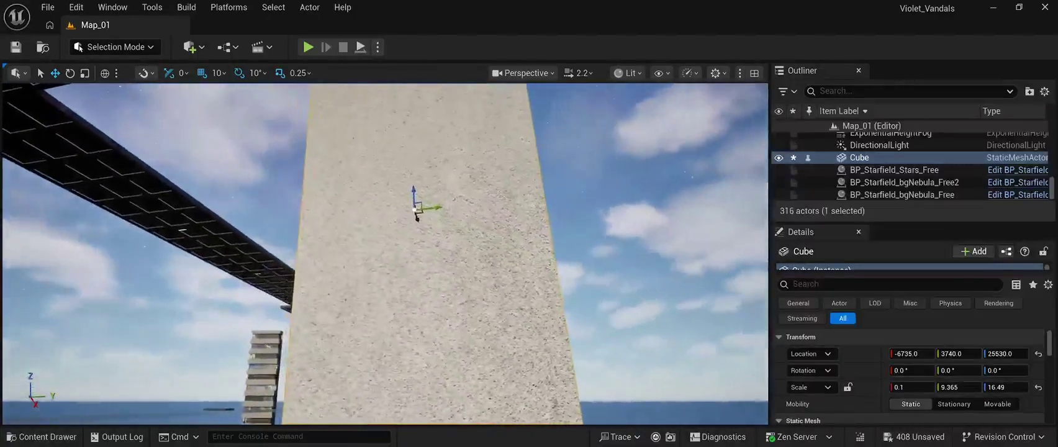
pyautogui.moveTo(446, 210); pyautogui.dragTo(453, 209)
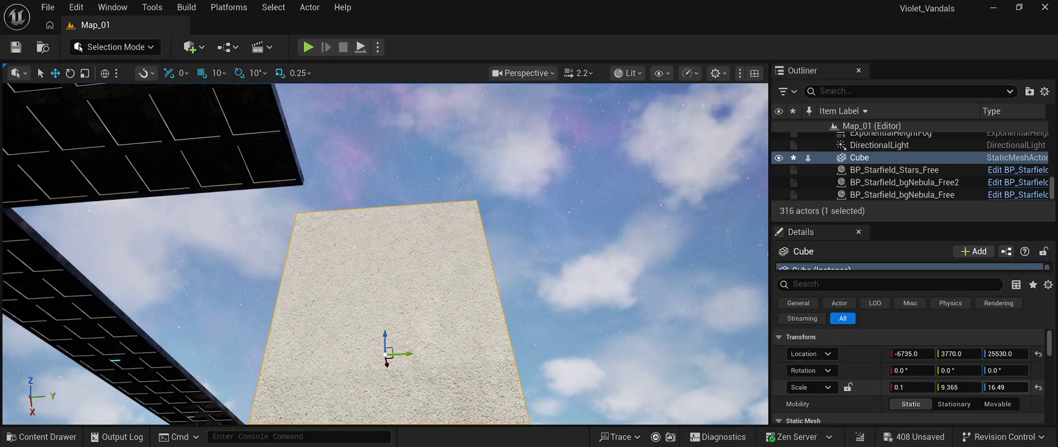
pyautogui.moveTo(1005, 387); pyautogui.dragTo(1035, 387)
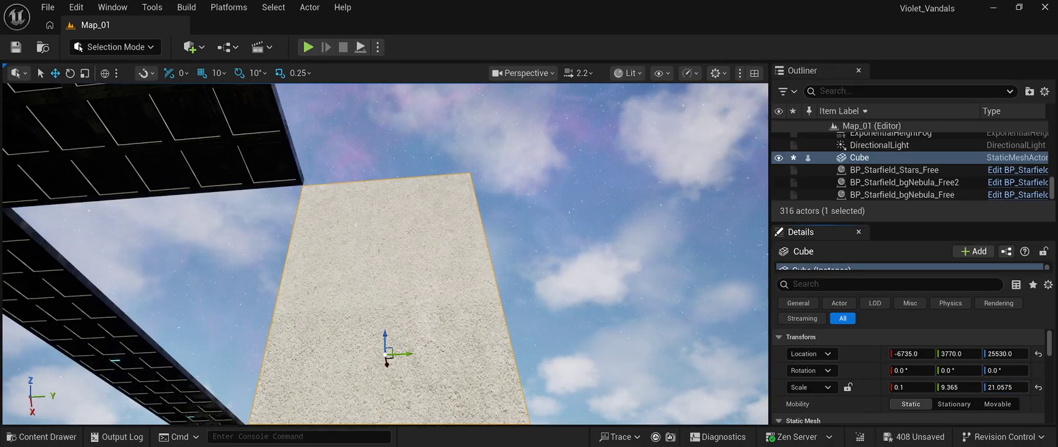
pyautogui.press('f')
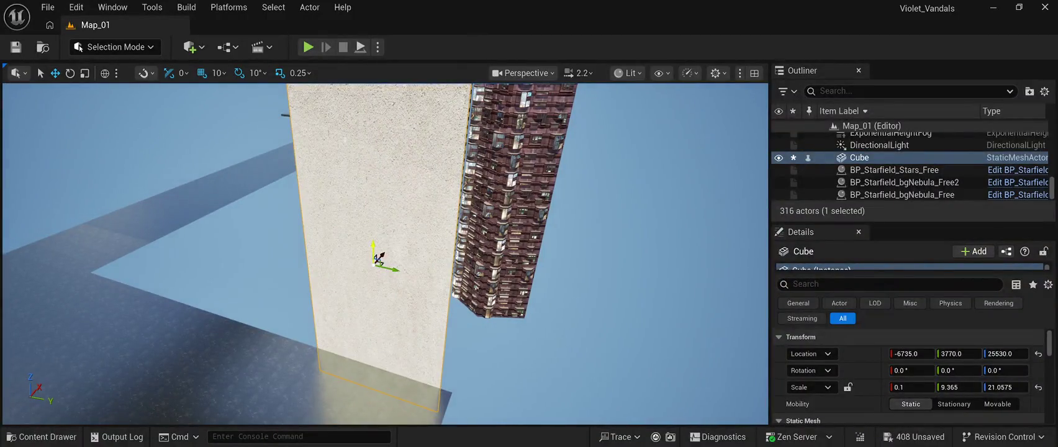
pyautogui.moveTo(373, 249)
pyautogui.mouseDown()
pyautogui.moveTo(368, 211)
pyautogui.moveTo(368, 249)
pyautogui.mouseUp()
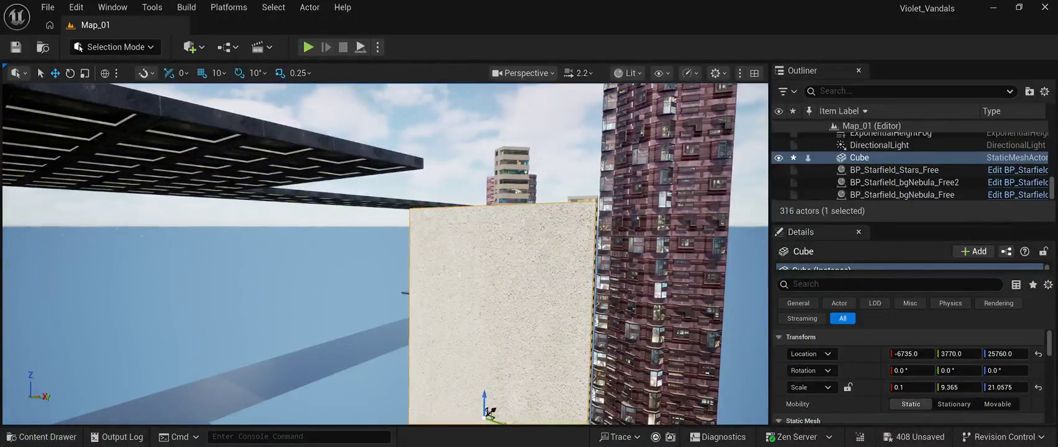
# Set the panel's Scale Z to 25 and slide it along Y to 1210
pyautogui.click(1001, 387)
pyautogui.write('25')
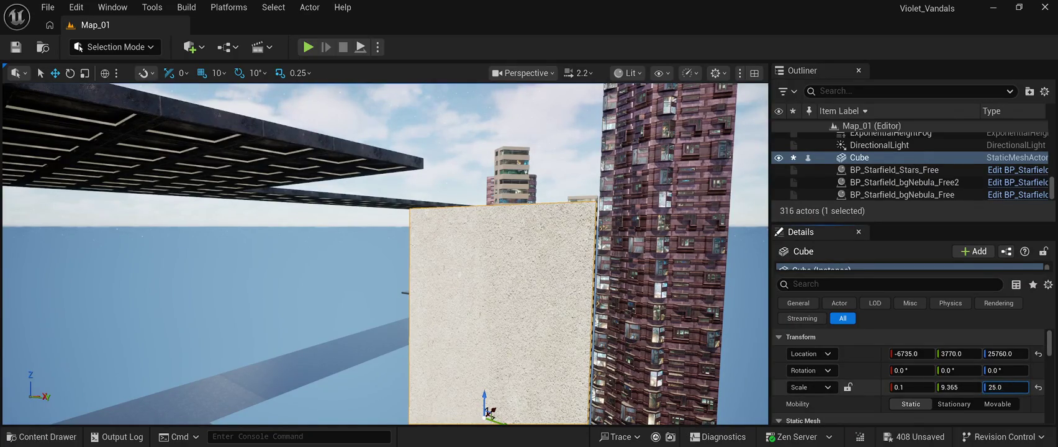
pyautogui.press('Return')
pyautogui.moveTo(368, 248); pyautogui.dragTo(368, 211)
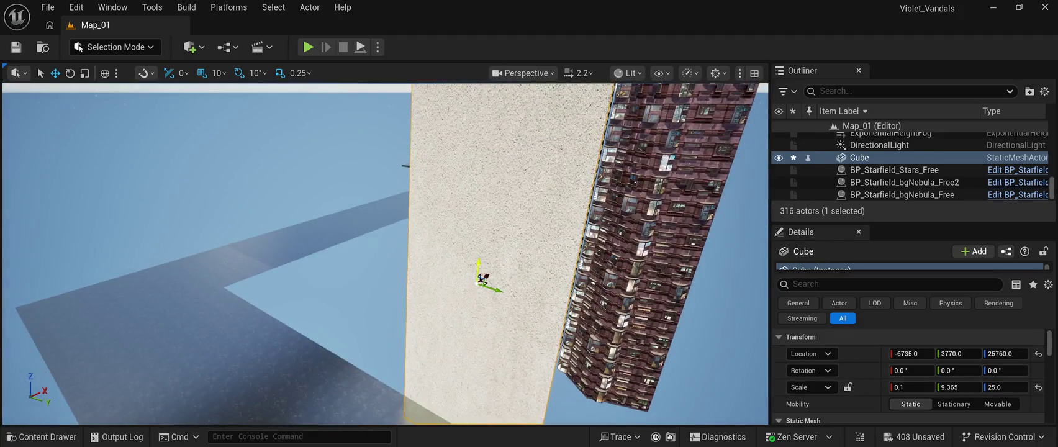
pyautogui.moveTo(474, 228); pyautogui.dragTo(542, 145)
pyautogui.moveTo(385, 255)
pyautogui.mouseDown()
pyautogui.moveTo(410, 243)
pyautogui.moveTo(388, 273)
pyautogui.mouseUp()
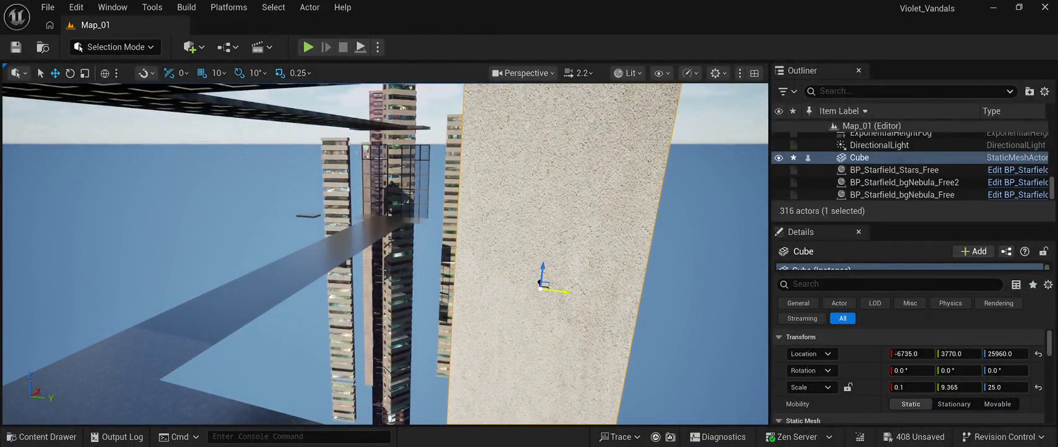
pyautogui.moveTo(540, 287)
pyautogui.mouseDown()
pyautogui.moveTo(196, 263)
pyautogui.moveTo(210, 217)
pyautogui.moveTo(208, 320)
pyautogui.moveTo(208, 286)
pyautogui.moveTo(208, 305)
pyautogui.mouseUp()
# Select six edge roof tiles, including SM_Roof108, delete them, and reselect the Cube
pyautogui.click(509, 249)
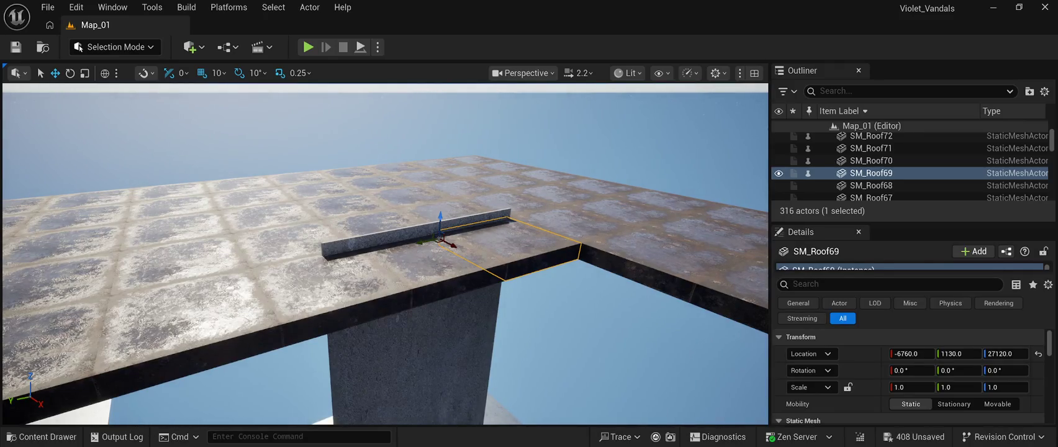
pyautogui.keyDown('ctrl'); pyautogui.click(429, 268); pyautogui.keyUp('ctrl')
pyautogui.keyDown('ctrl'); pyautogui.click(326, 292); pyautogui.keyUp('ctrl')
pyautogui.keyDown('ctrl'); pyautogui.click(180, 304); pyautogui.keyUp('ctrl')
pyautogui.moveTo(181, 304); pyautogui.dragTo(180, 335)
pyautogui.keyDown('ctrl'); pyautogui.click(236, 279); pyautogui.keyUp('ctrl')
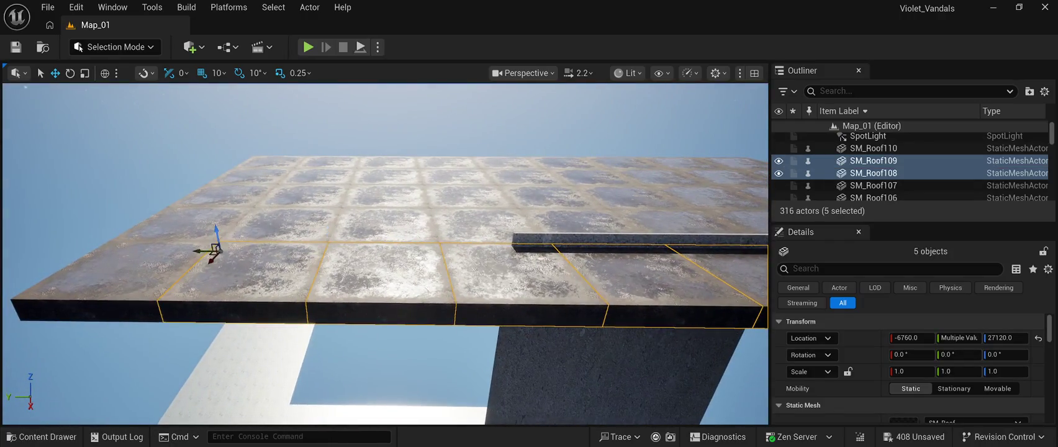
pyautogui.keyDown('ctrl'); pyautogui.click(93, 279); pyautogui.keyUp('ctrl')
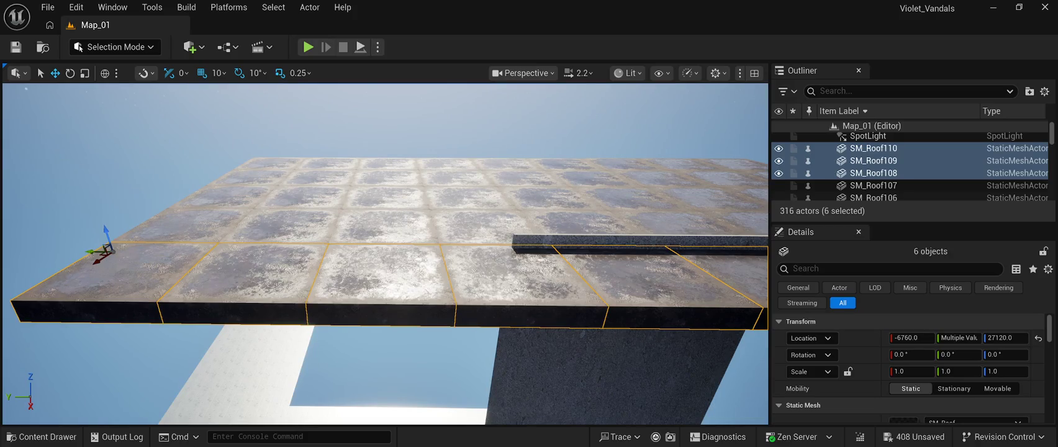
pyautogui.press('Delete')
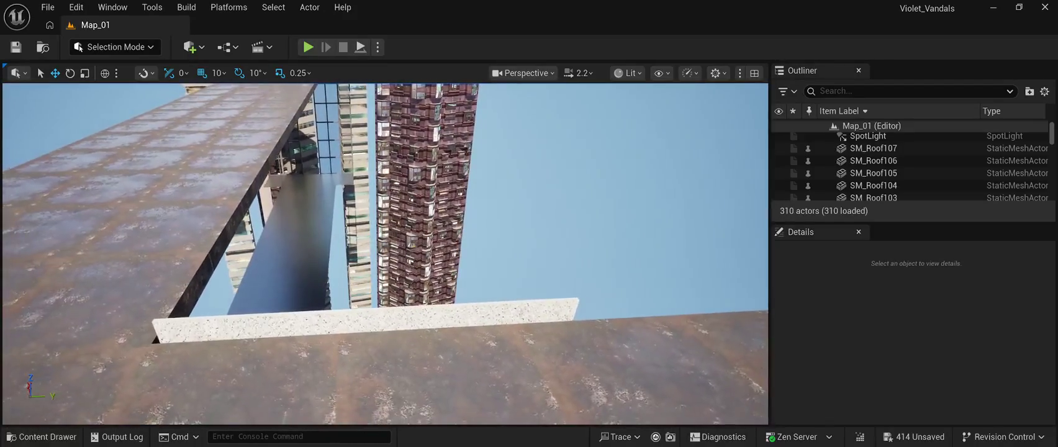
pyautogui.click(366, 320)
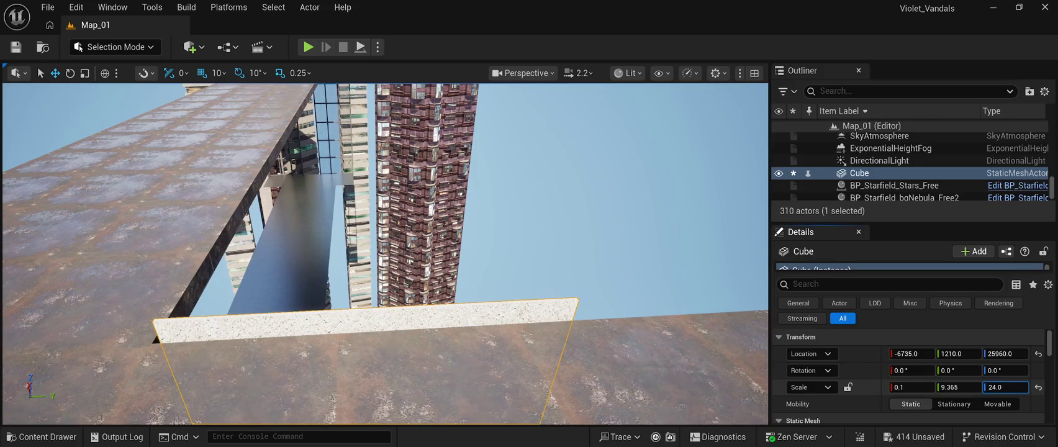
# Drop the Cube onto the walkway floor at Z 25930 with a Z scale of 25
pyautogui.press('Return')
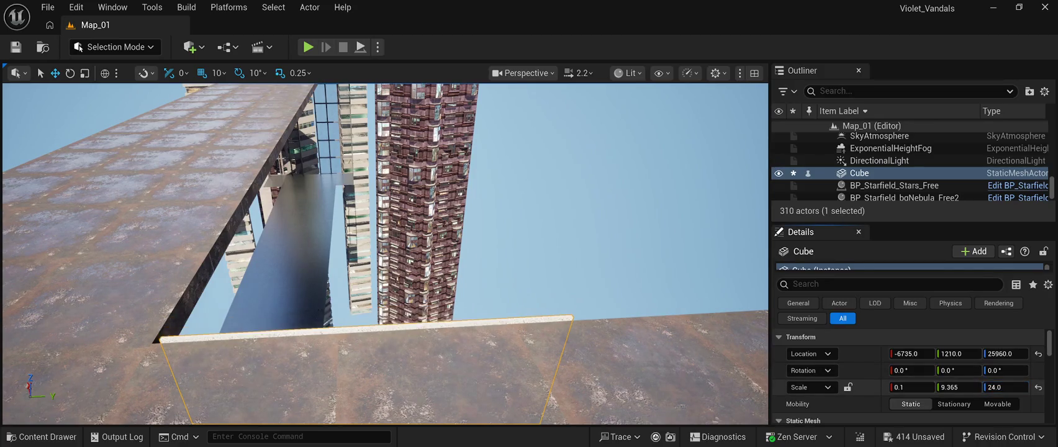
pyautogui.press('f')
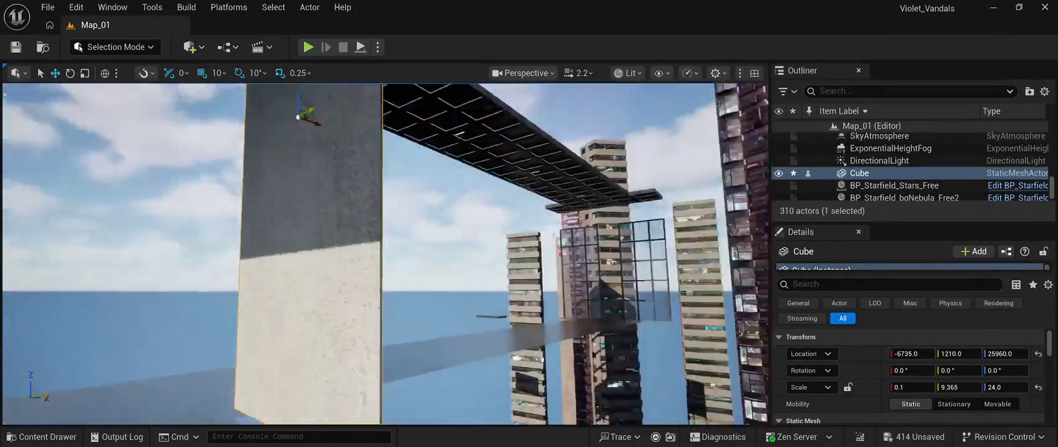
pyautogui.press('End')
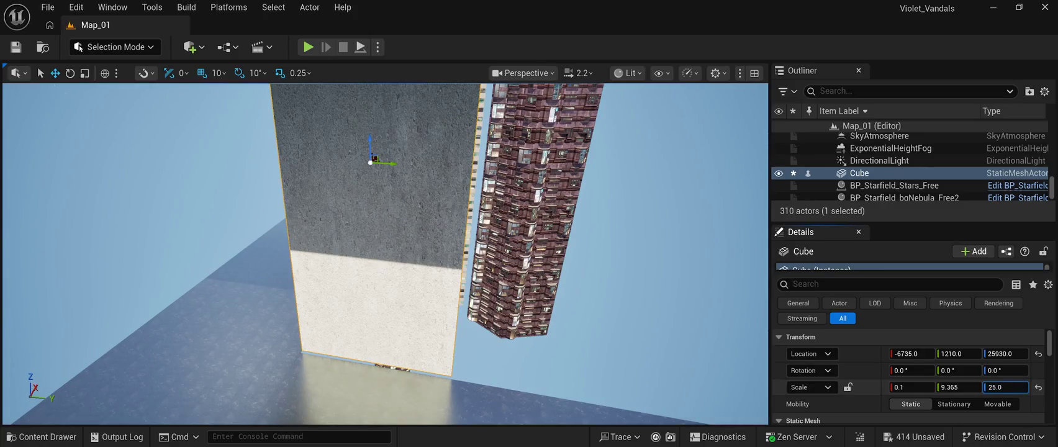
pyautogui.press('Return')
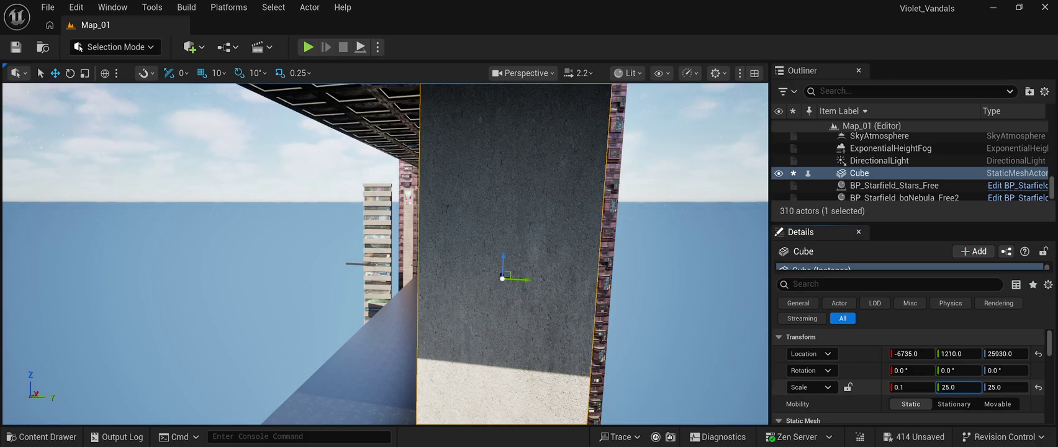
# Widen the Cube to Y scale 25, slide it along the corridor, and duplicate it as Cube2
pyautogui.press('Return')
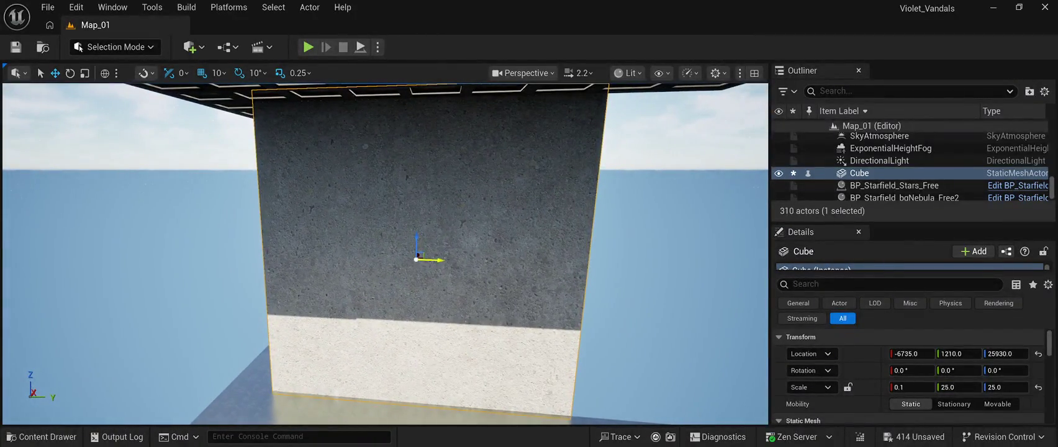
pyautogui.moveTo(435, 260)
pyautogui.mouseDown()
pyautogui.moveTo(560, 263)
pyautogui.moveTo(543, 266)
pyautogui.moveTo(534, 249)
pyautogui.moveTo(341, 131)
pyautogui.moveTo(383, 185)
pyautogui.moveTo(465, 217)
pyautogui.moveTo(568, 206)
pyautogui.moveTo(419, 210)
pyautogui.moveTo(433, 206)
pyautogui.moveTo(562, 279)
pyautogui.moveTo(619, 215)
pyautogui.moveTo(626, 288)
pyautogui.moveTo(515, 241)
pyautogui.moveTo(503, 307)
pyautogui.moveTo(461, 231)
pyautogui.moveTo(491, 230)
pyautogui.moveTo(473, 265)
pyautogui.moveTo(465, 199)
pyautogui.moveTo(397, 236)
pyautogui.moveTo(276, 276)
pyautogui.moveTo(330, 212)
pyautogui.moveTo(441, 182)
pyautogui.moveTo(484, 194)
pyautogui.moveTo(448, 205)
pyautogui.moveTo(636, 219)
pyautogui.moveTo(482, 246)
pyautogui.moveTo(606, 246)
pyautogui.moveTo(555, 247)
pyautogui.mouseUp()
pyautogui.hotkey('ctrl', 'd')
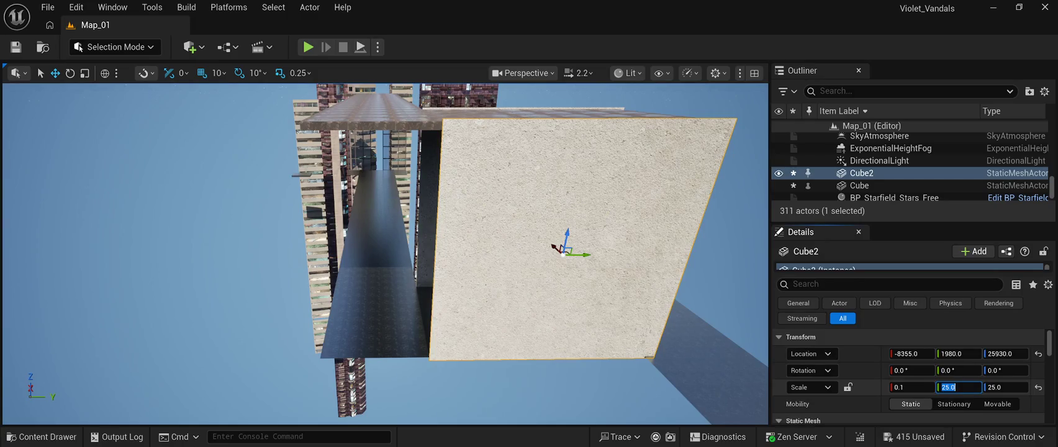
pyautogui.write('20')
# Narrow Cube2 to a Y scale of 15
pyautogui.press('Return')
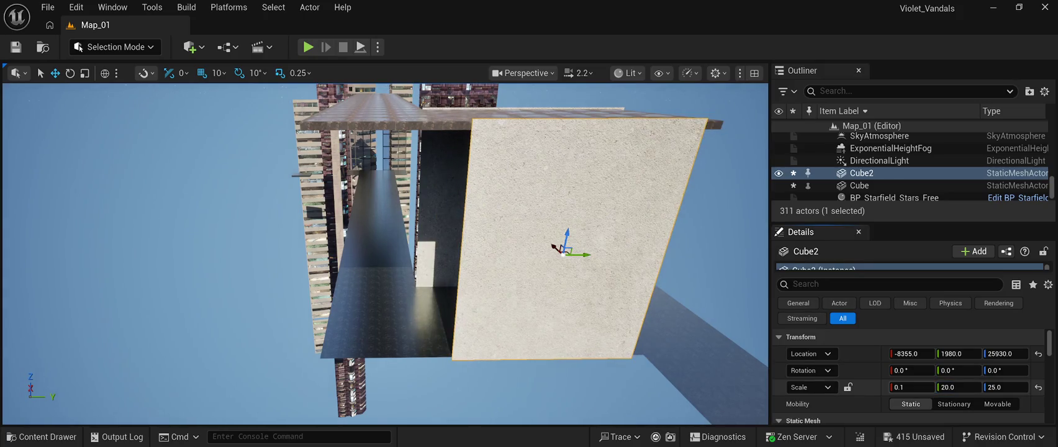
pyautogui.click(949, 387)
pyautogui.write('15')
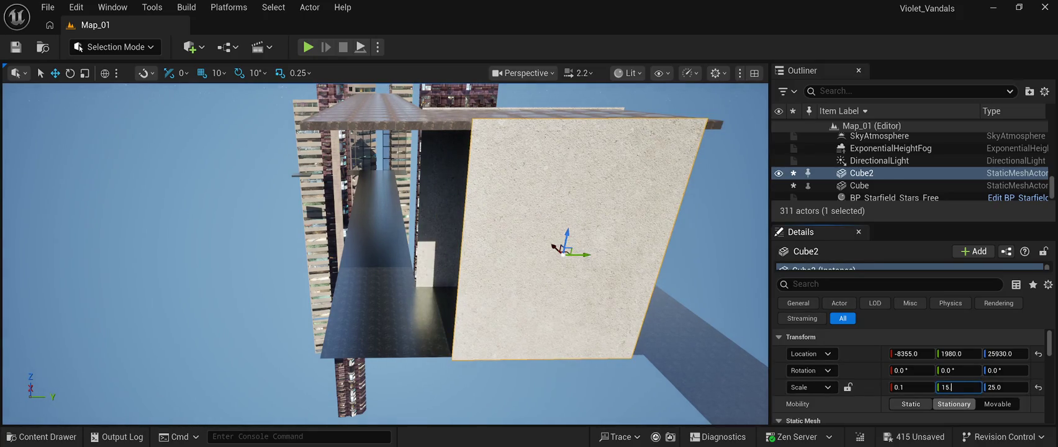
pyautogui.click(912, 404)
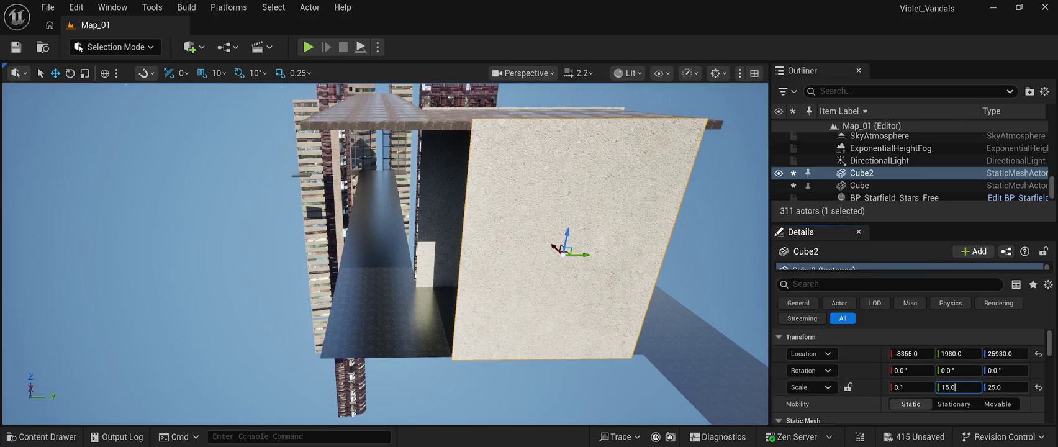
pyautogui.press('Return')
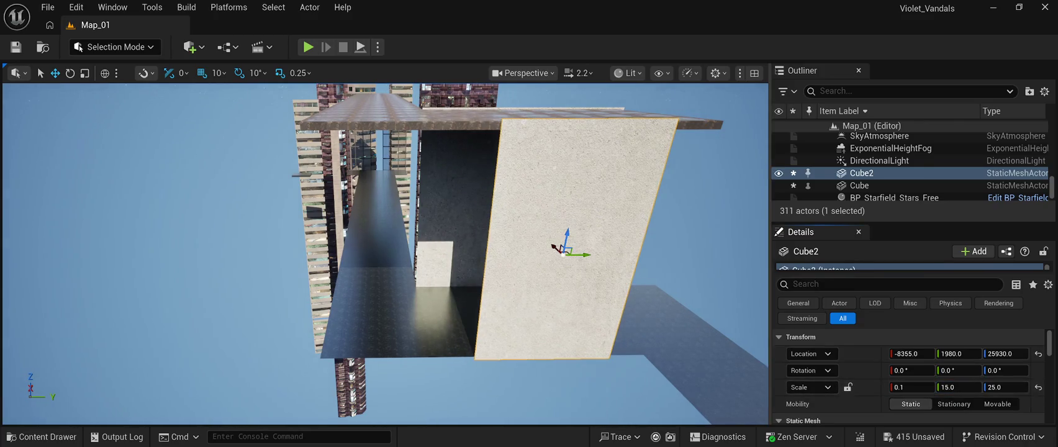
# Narrow Cube to Y scale 15, slide it to Y 1480, and duplicate it as Cube3
pyautogui.click(859, 185)
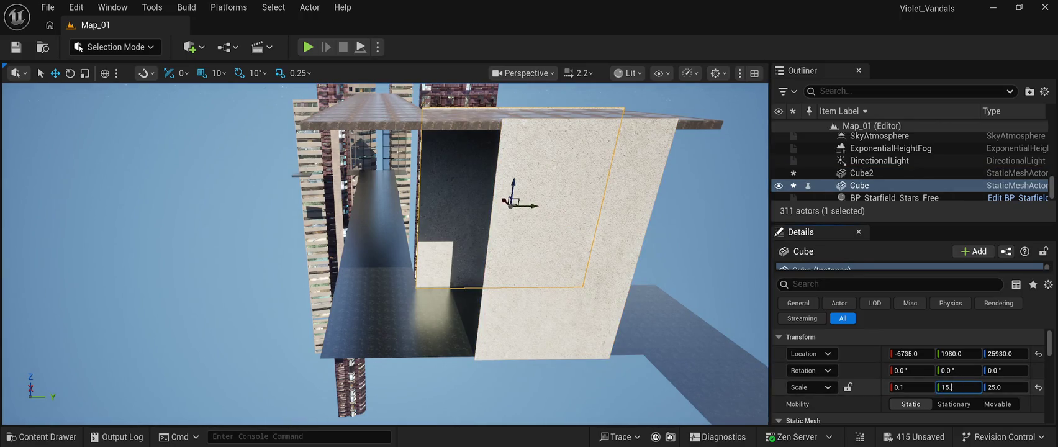
pyautogui.press('Return')
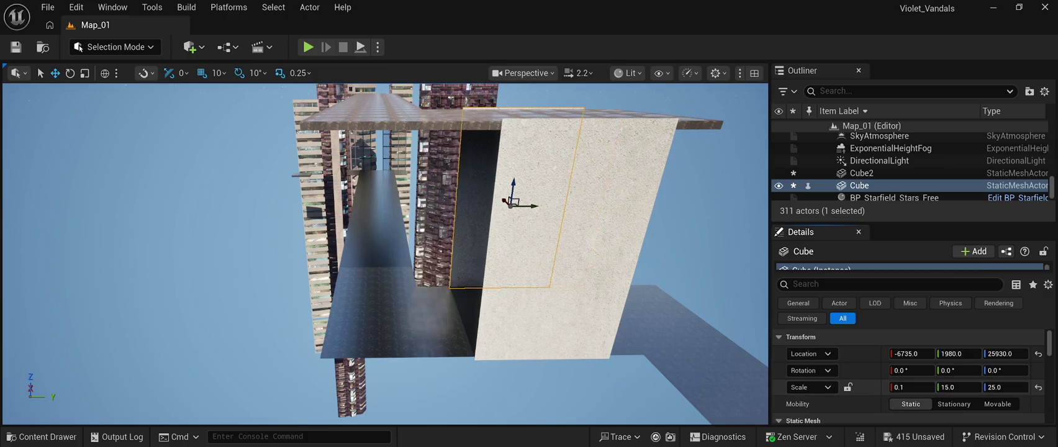
pyautogui.press('w')
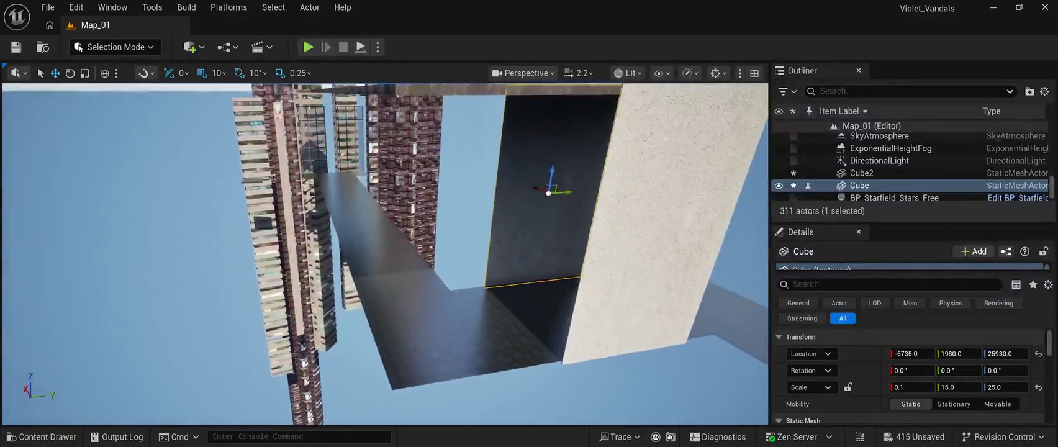
pyautogui.moveTo(561, 196); pyautogui.dragTo(525, 199)
pyautogui.press('w')
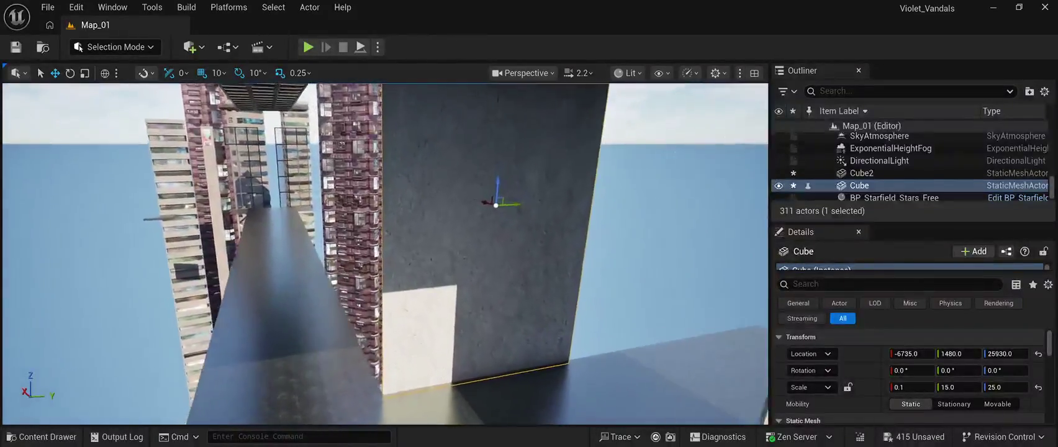
pyautogui.press('w')
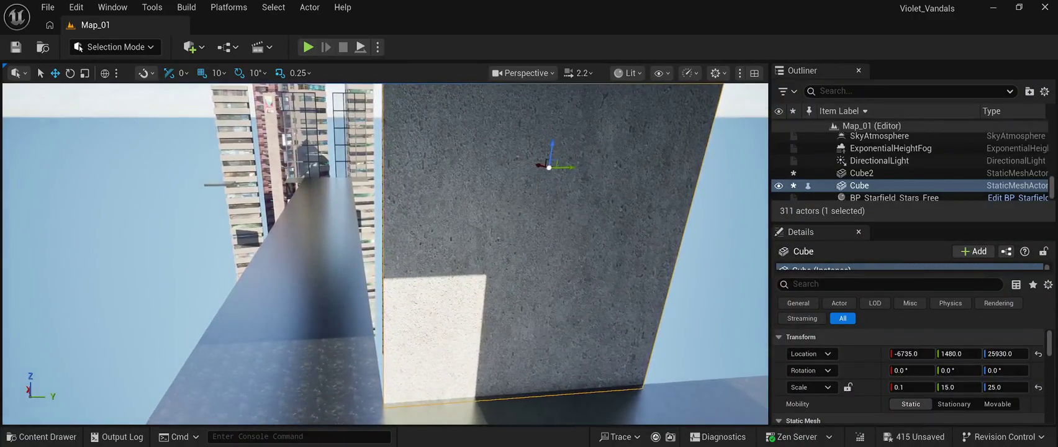
pyautogui.hotkey('ctrl', 'd')
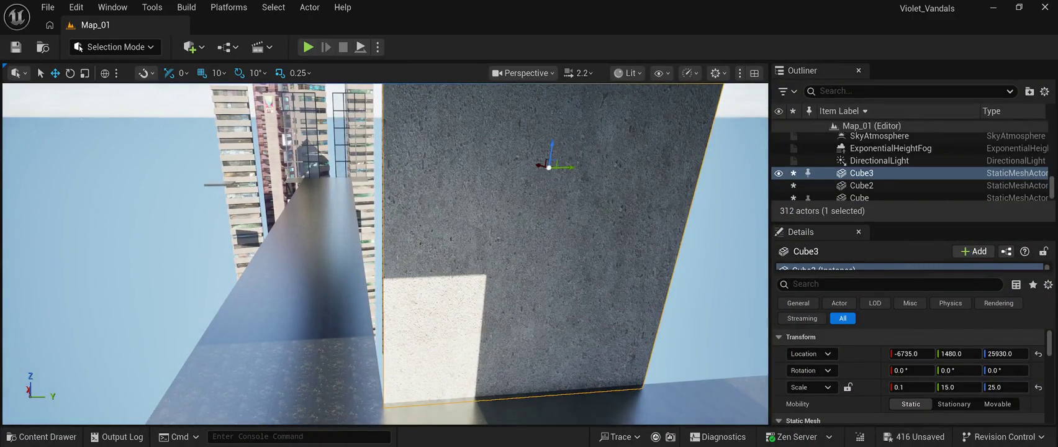
# Slide Cube3 along the corridor and narrow it to a Y scale of 10
pyautogui.moveTo(571, 170); pyautogui.dragTo(778, 165)
pyautogui.press('d')
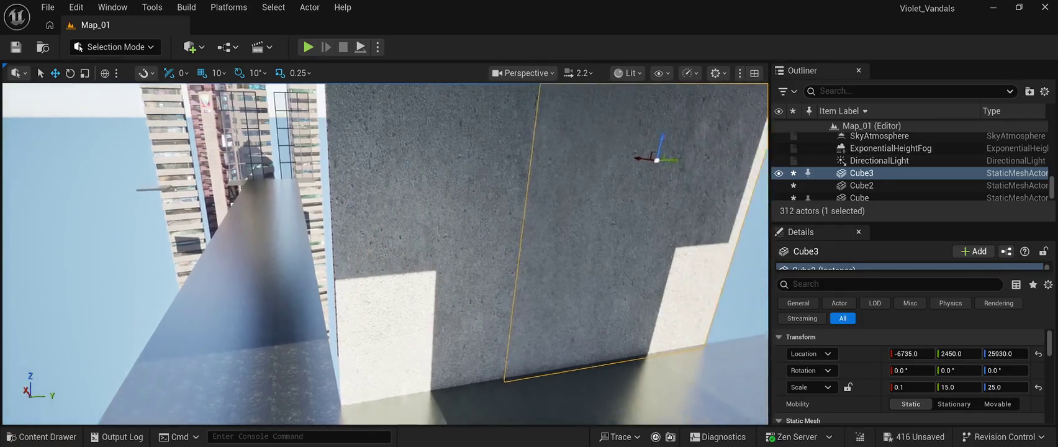
pyautogui.moveTo(538, 197)
pyautogui.mouseDown()
pyautogui.moveTo(606, 189)
pyautogui.moveTo(593, 180)
pyautogui.mouseUp()
pyautogui.press('w')
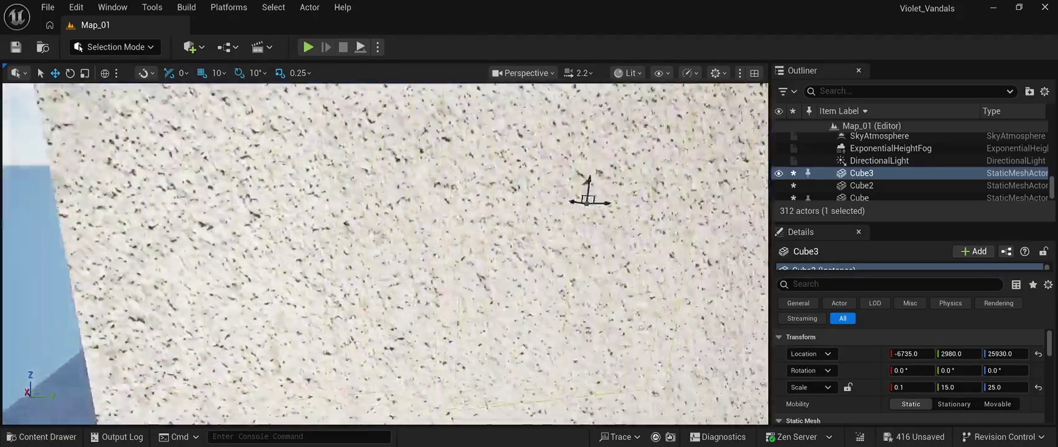
pyautogui.press('d')
pyautogui.press('w')
pyautogui.press('a')
pyautogui.write('10')
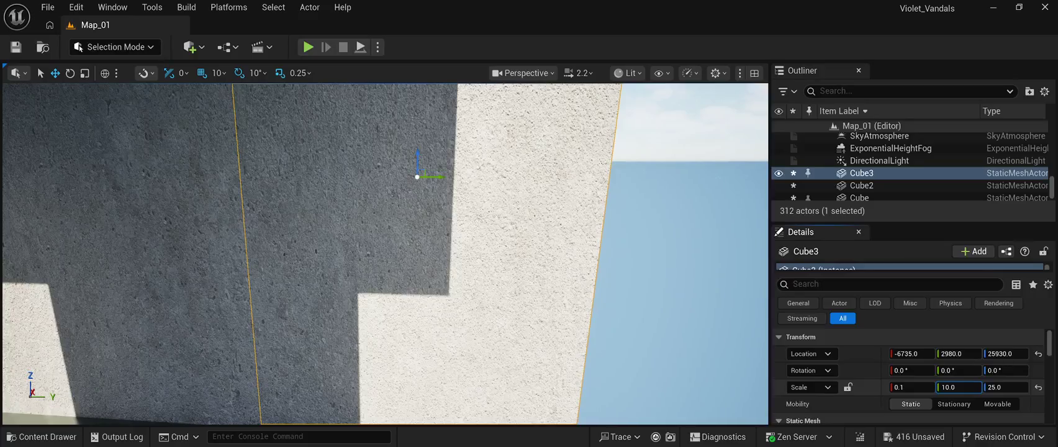
pyautogui.press('Return')
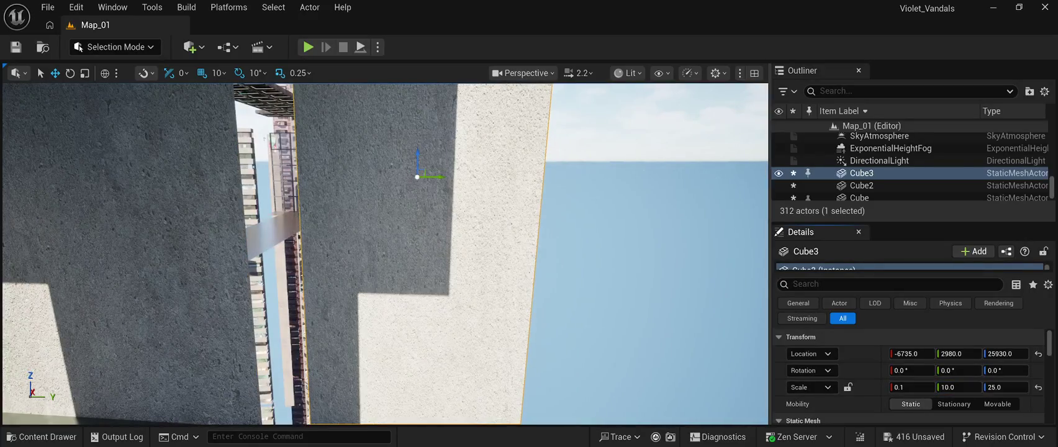
pyautogui.press('w')
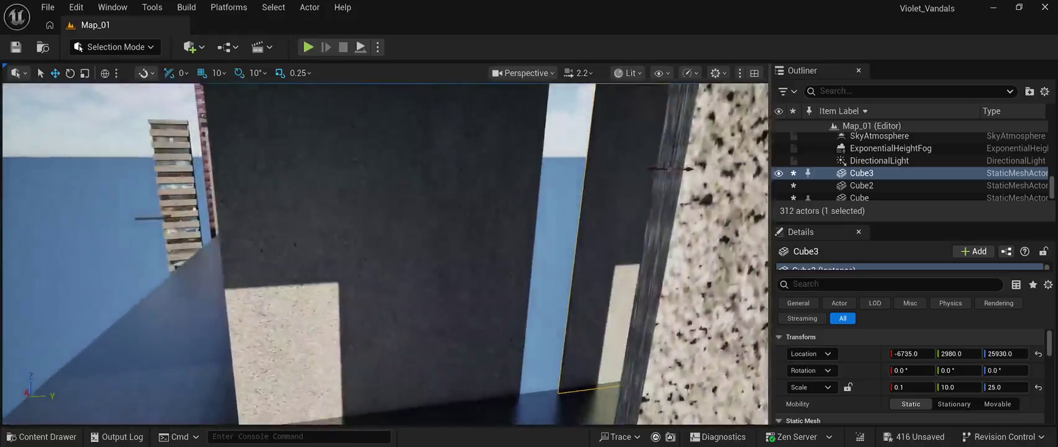
# Narrow Cube to Y scale 10 and move it to Y 1230
pyautogui.click(385, 248)
pyautogui.press('s')
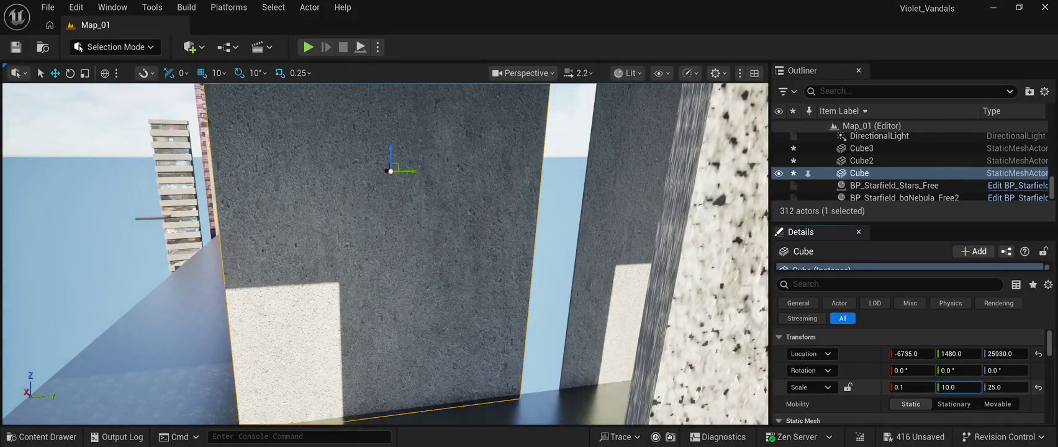
pyautogui.press('Return')
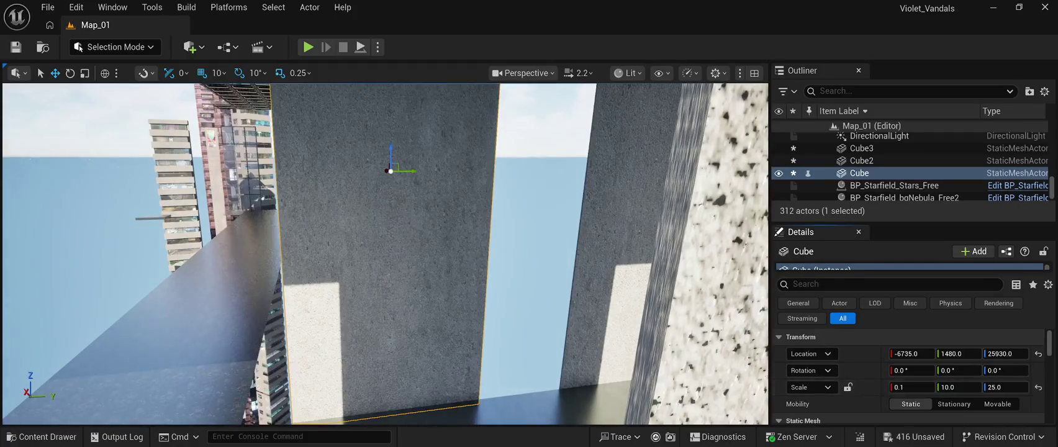
pyautogui.moveTo(410, 170); pyautogui.dragTo(370, 171)
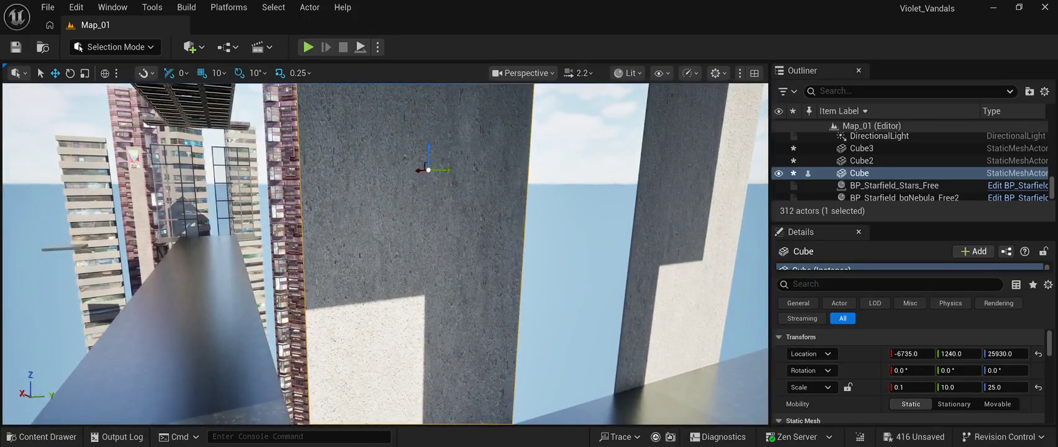
pyautogui.moveTo(444, 170); pyautogui.dragTo(441, 170)
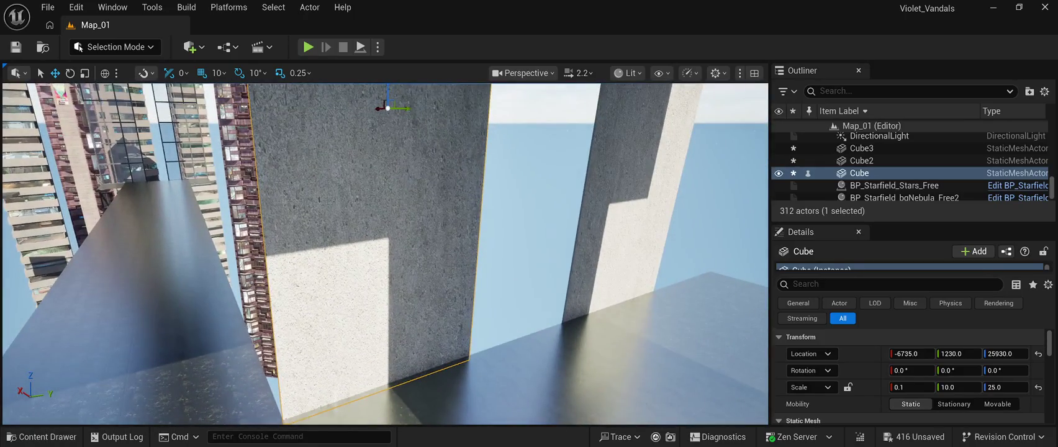
# Move Cube3 back flush against Cube at Y 2230 and duplicate it as Cube4
pyautogui.click(627, 198)
pyautogui.moveTo(663, 114)
pyautogui.mouseDown()
pyautogui.moveTo(558, 121)
pyautogui.moveTo(574, 132)
pyautogui.mouseUp()
pyautogui.scroll(5, 567, 125)
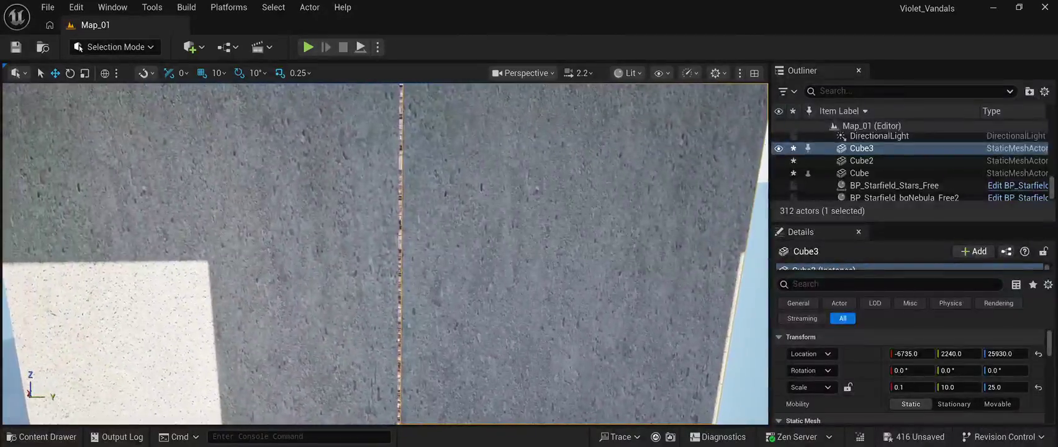
pyautogui.scroll(-2, 385, 255)
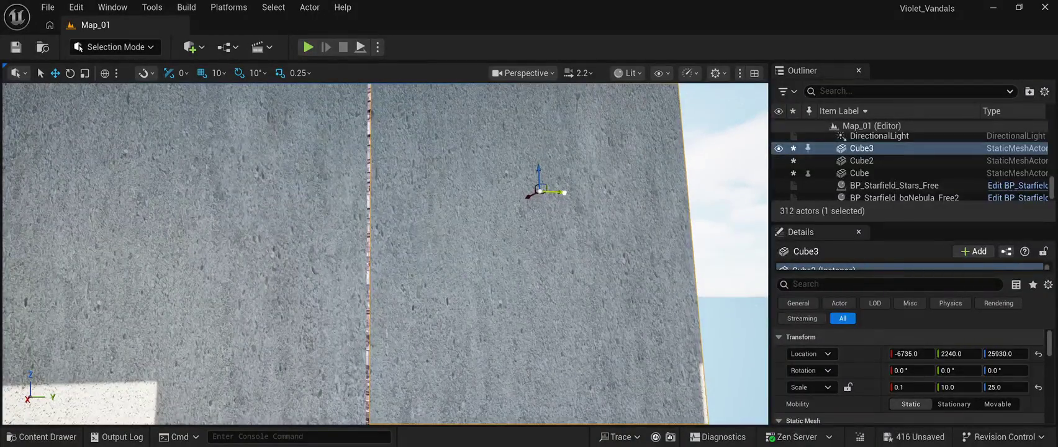
pyautogui.moveTo(564, 193); pyautogui.dragTo(559, 192)
pyautogui.scroll(-5, 385, 254)
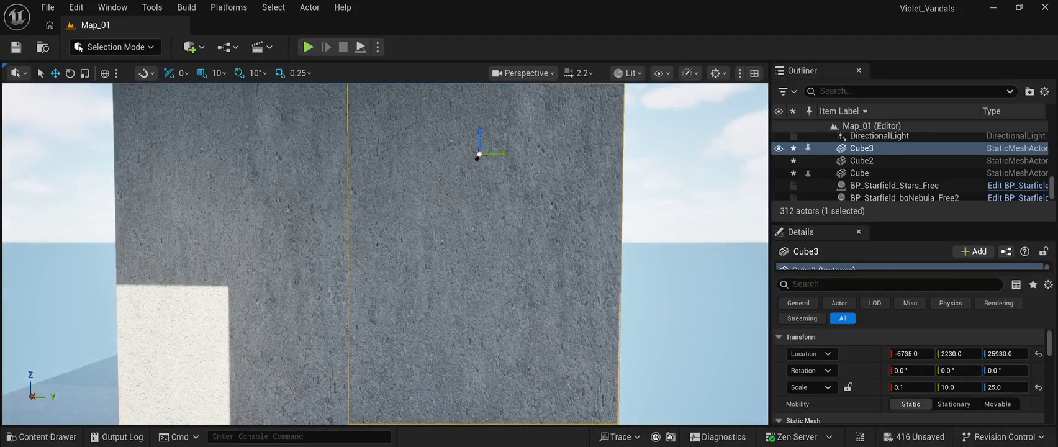
pyautogui.hotkey('ctrl', 'd')
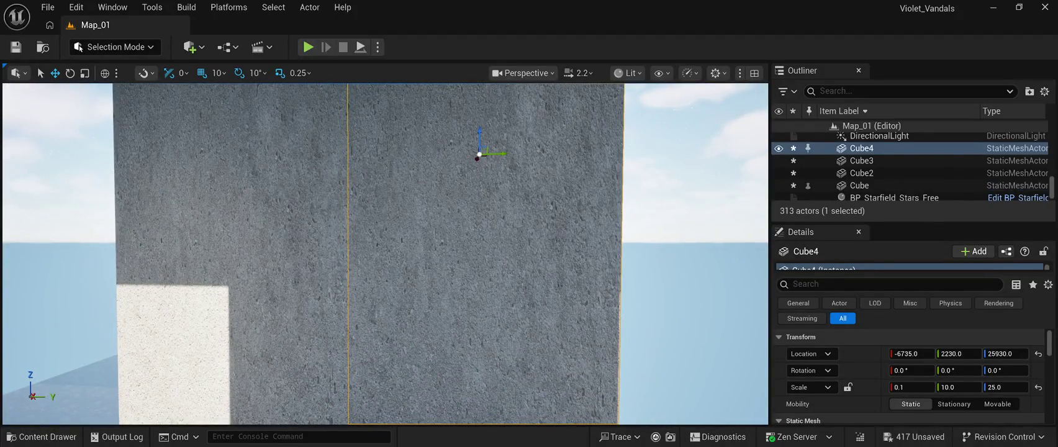
# Place Cube4 at Y 3230 and add a copy, Cube5, further along the corridor
pyautogui.moveTo(497, 154)
pyautogui.mouseDown()
pyautogui.moveTo(726, 148)
pyautogui.moveTo(758, 210)
pyautogui.mouseUp()
pyautogui.hotkey('ctrl', 'd')
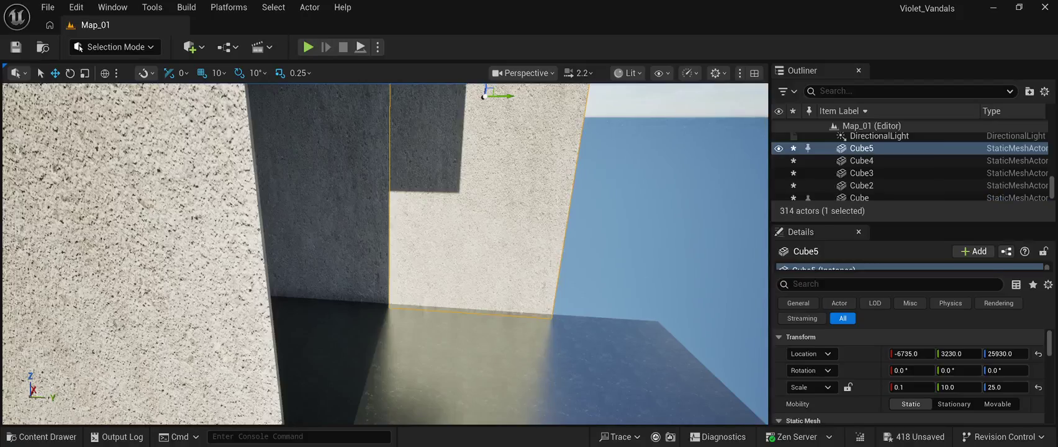
pyautogui.moveTo(508, 96)
pyautogui.mouseDown()
pyautogui.moveTo(690, 99)
pyautogui.moveTo(718, 116)
pyautogui.mouseUp()
pyautogui.moveTo(386, 255)
pyautogui.mouseDown()
pyautogui.moveTo(379, 311)
pyautogui.moveTo(373, 323)
pyautogui.moveTo(342, 326)
pyautogui.moveTo(339, 356)
pyautogui.mouseUp()
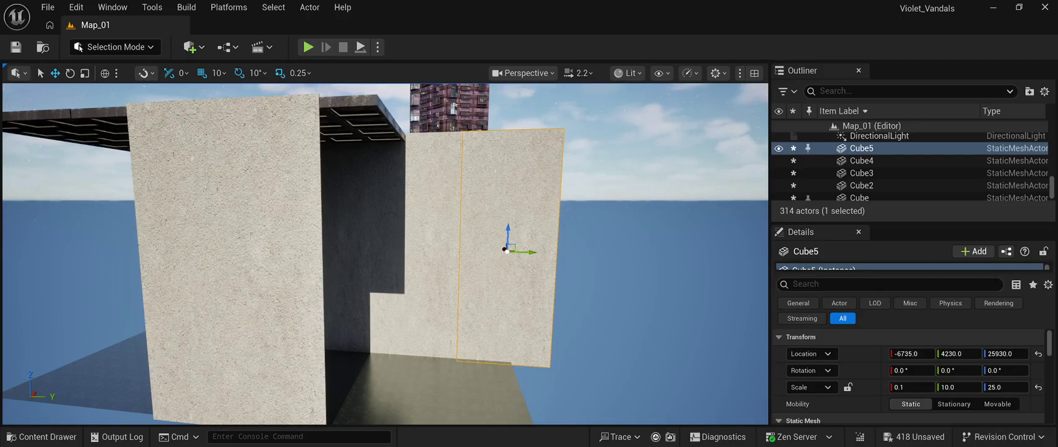
# Narrow Cube5 to Y scale 5.0 and move it back to Y 4070
pyautogui.click(958, 387)
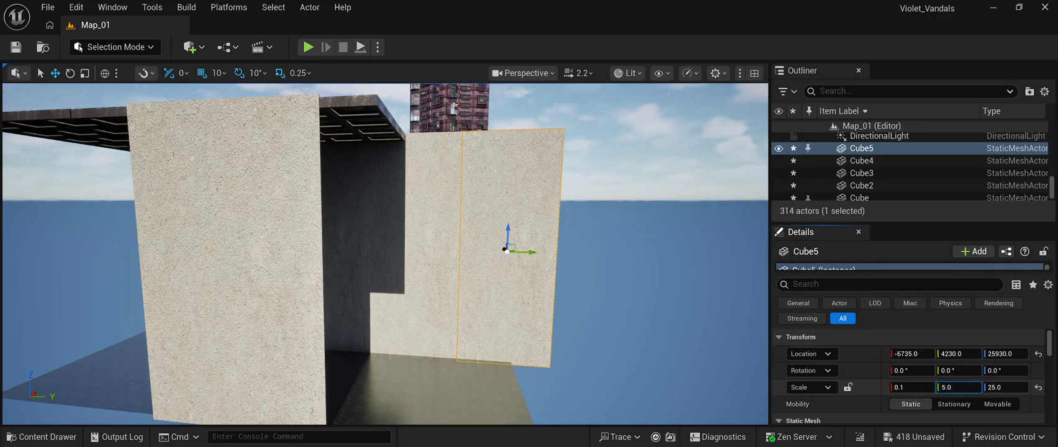
pyautogui.press('Return')
pyautogui.moveTo(528, 252); pyautogui.dragTo(516, 255)
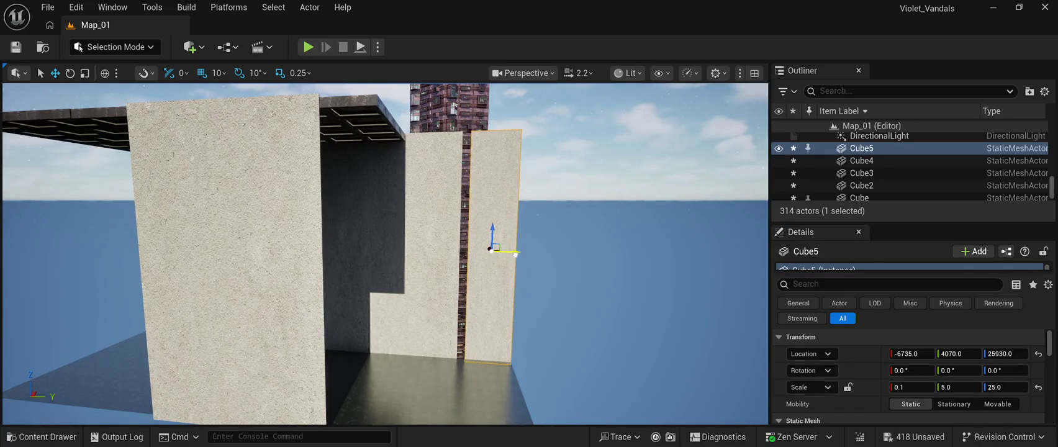
pyautogui.click(415, 247)
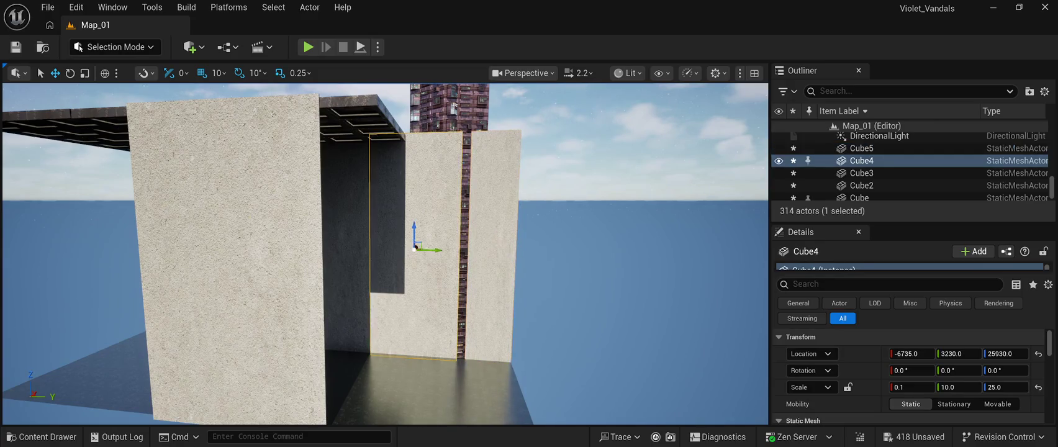
# Narrow Cube4 to Y scale 5.0 and shift it along the corridor to close the gap
pyautogui.click(959, 387)
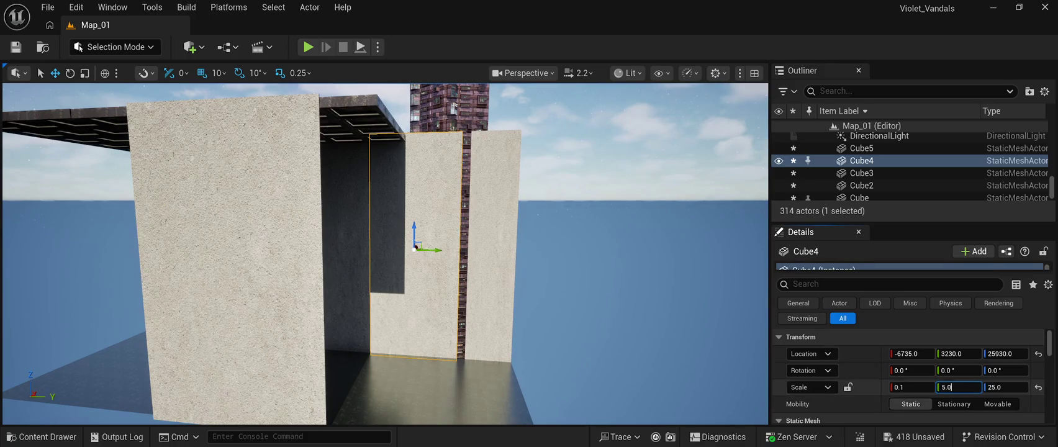
pyautogui.press('Return')
pyautogui.moveTo(416, 246); pyautogui.dragTo(446, 249)
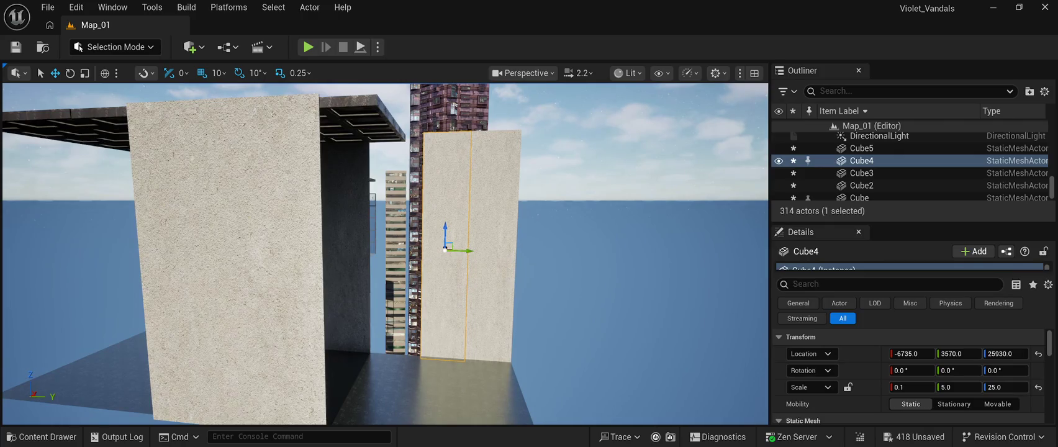
pyautogui.click(621, 155)
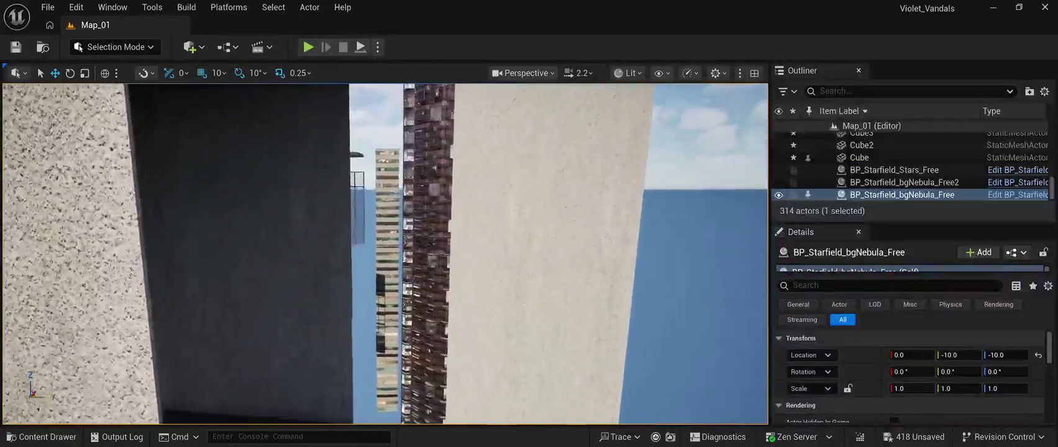
# Narrow Cube3 to Y scale 5.0 and move it to Y 3070 beside Cube4
pyautogui.click(268, 236)
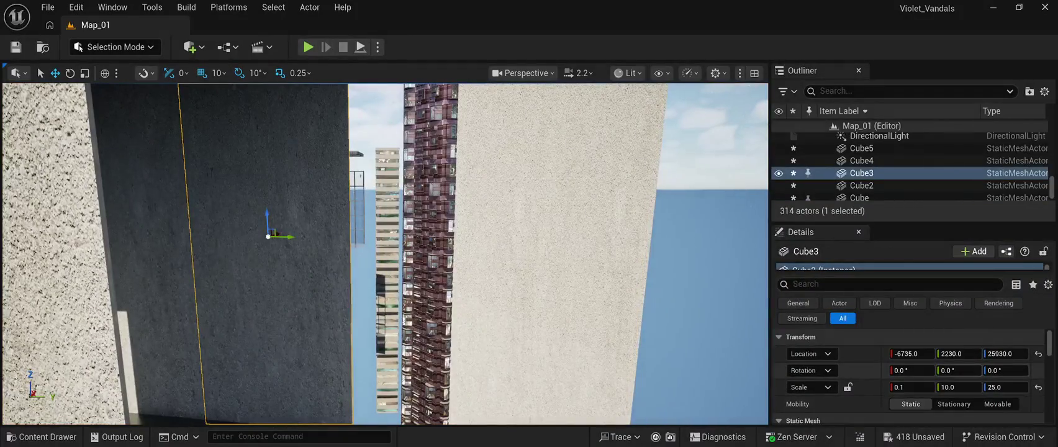
pyautogui.click(959, 387)
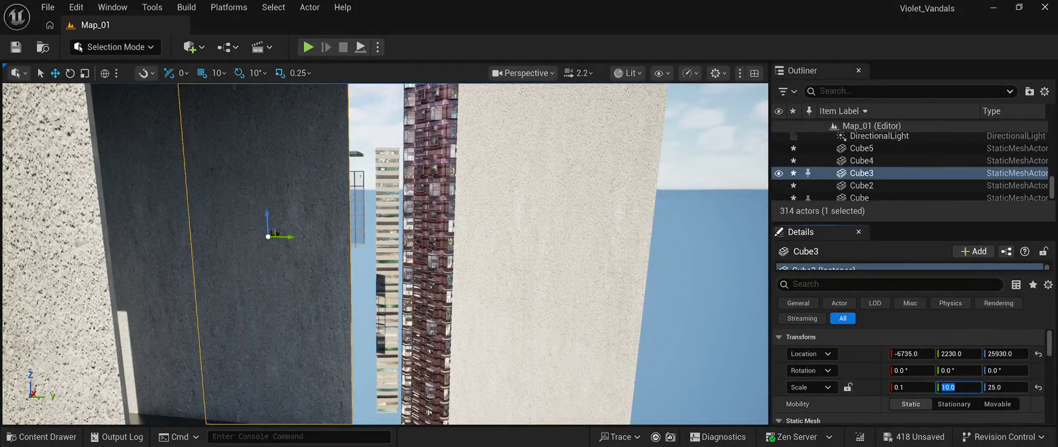
pyautogui.write('5')
pyautogui.press('Return')
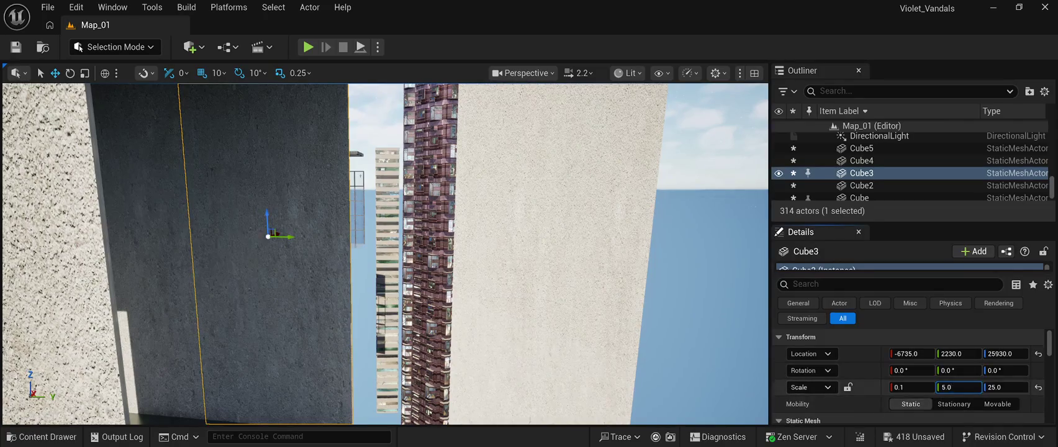
pyautogui.moveTo(289, 237); pyautogui.dragTo(434, 246)
pyautogui.scroll(5, 385, 254)
pyautogui.scroll(-5, 385, 255)
pyautogui.moveTo(385, 254); pyautogui.dragTo(463, 242)
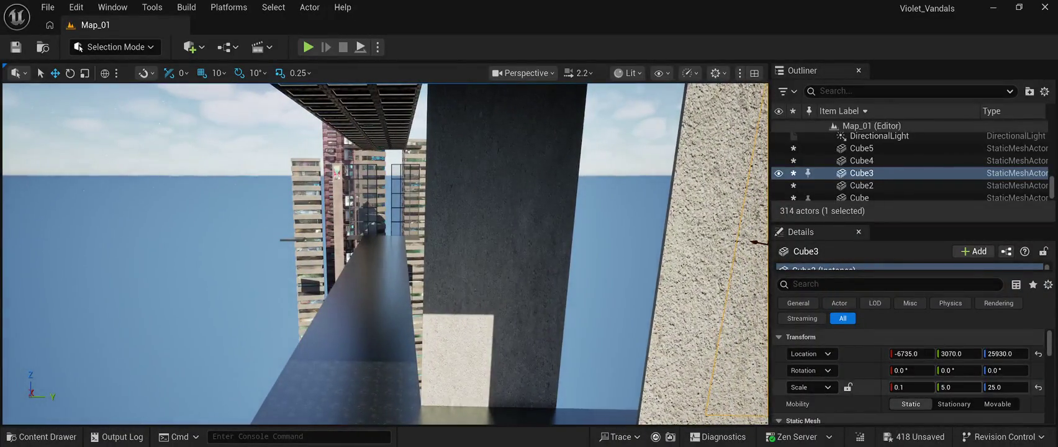
pyautogui.click(464, 243)
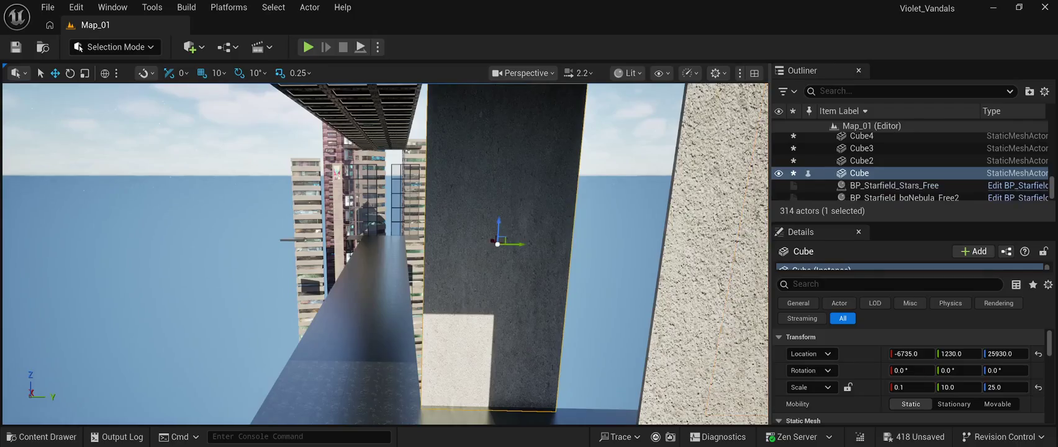
# Narrow the original Cube to Y scale 5.0 and slide it to Y 2570
pyautogui.click(948, 387)
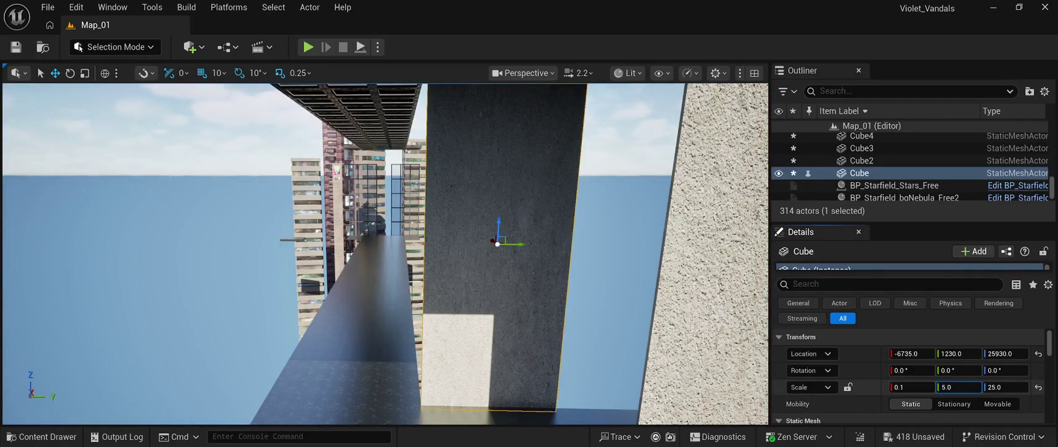
pyautogui.press('Return')
pyautogui.moveTo(515, 244)
pyautogui.mouseDown()
pyautogui.moveTo(574, 236)
pyautogui.moveTo(287, 266)
pyautogui.moveTo(362, 269)
pyautogui.moveTo(415, 236)
pyautogui.mouseUp()
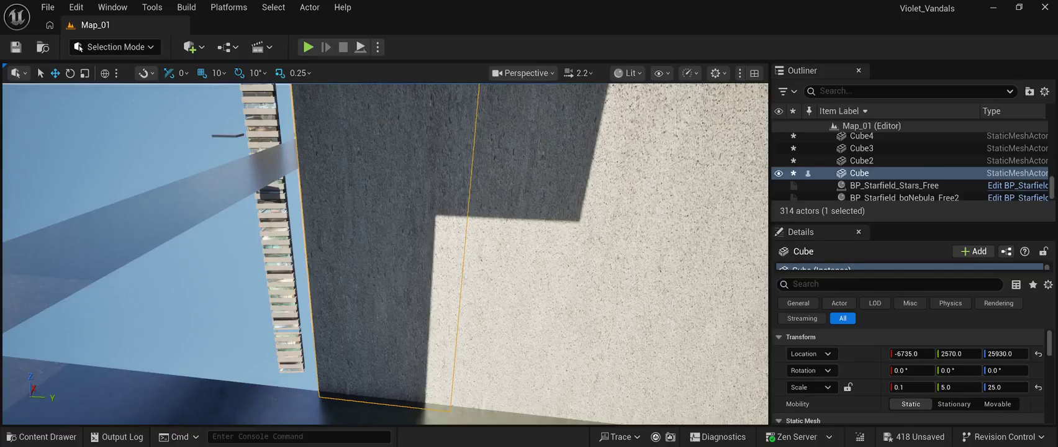
# Copy Cube into Cube6 at Y 2070 and Cube7 at Y 1570
pyautogui.hotkey('ctrl', 'd')
pyautogui.moveTo(391, 228)
pyautogui.mouseDown()
pyautogui.moveTo(229, 228)
pyautogui.moveTo(273, 323)
pyautogui.moveTo(224, 322)
pyautogui.moveTo(236, 335)
pyautogui.mouseUp()
pyautogui.moveTo(436, 201); pyautogui.dragTo(279, 194)
pyautogui.scroll(-5, 279, 193)
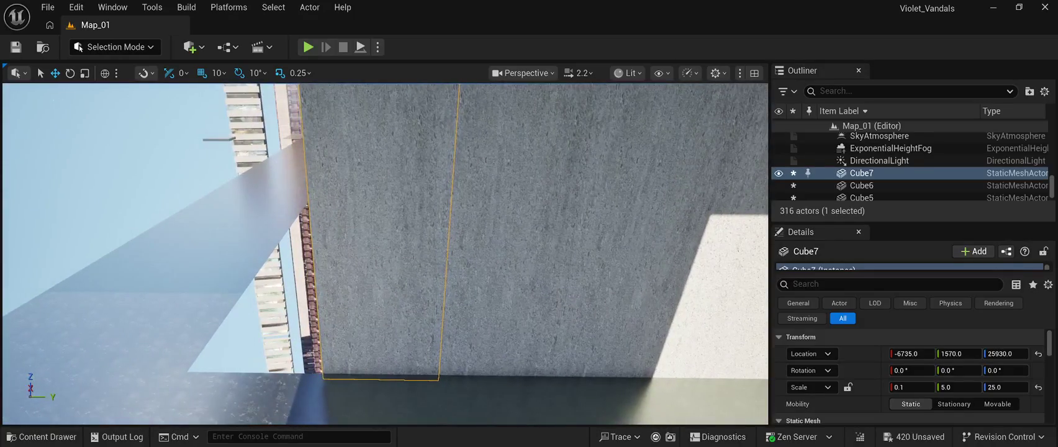
# Duplicate Cube7 as Cube8, position it further back, and narrow it to Y scale 3.0
pyautogui.hotkey('ctrl', 'd')
pyautogui.moveTo(424, 196)
pyautogui.mouseDown()
pyautogui.moveTo(277, 194)
pyautogui.moveTo(317, 249)
pyautogui.moveTo(329, 249)
pyautogui.moveTo(305, 254)
pyautogui.moveTo(335, 242)
pyautogui.mouseUp()
pyautogui.moveTo(522, 154); pyautogui.dragTo(503, 154)
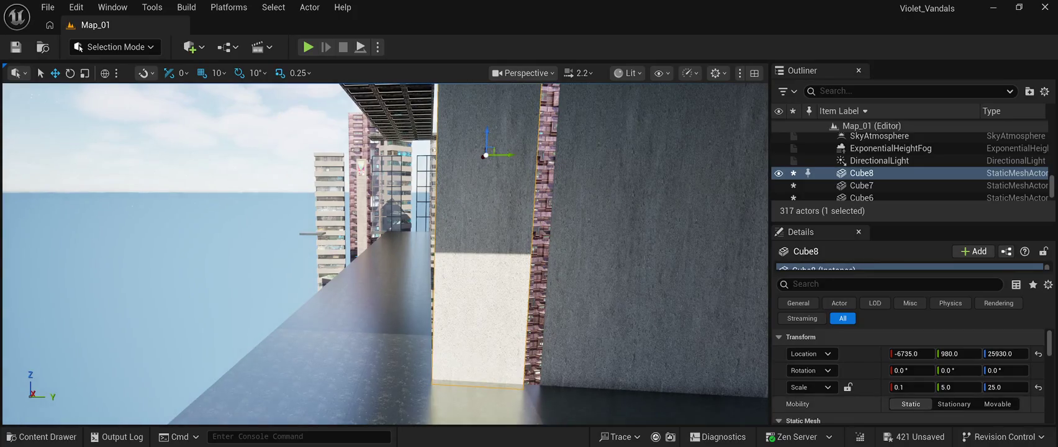
pyautogui.click(960, 387)
pyautogui.write('3')
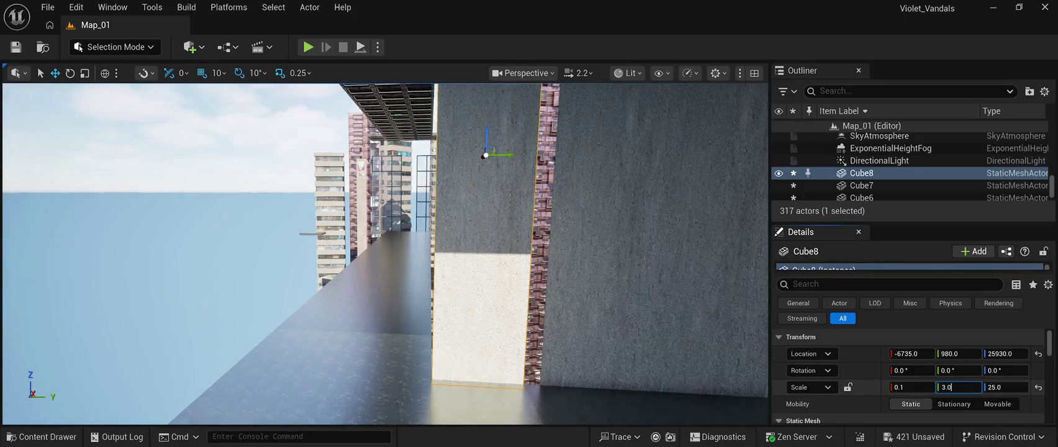
pyautogui.press('Return')
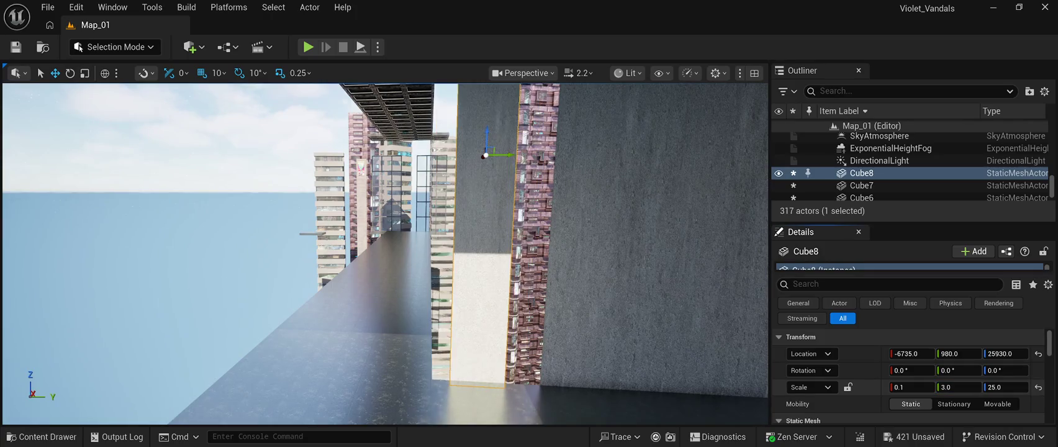
pyautogui.press('d')
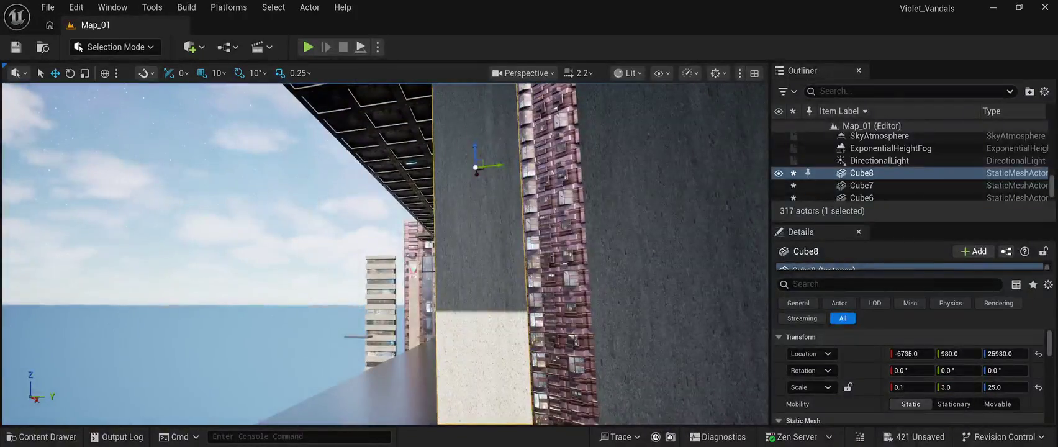
pyautogui.press('s')
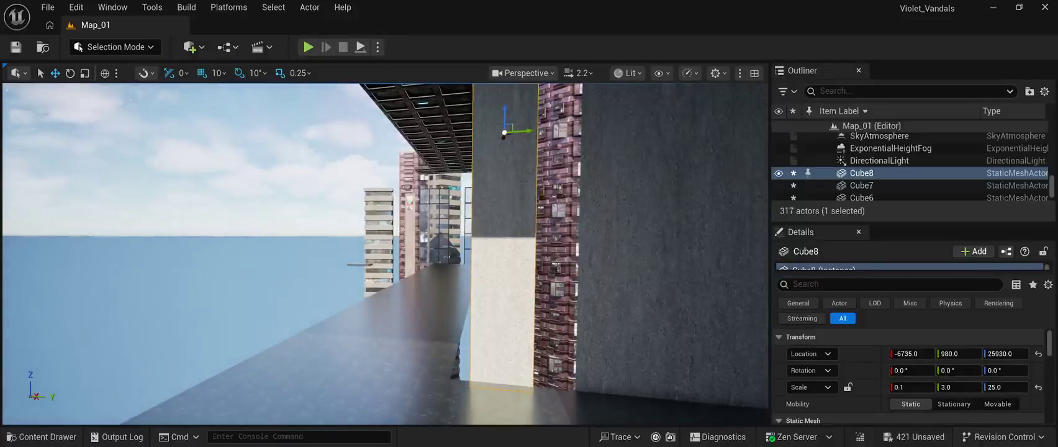
pyautogui.moveTo(528, 130); pyautogui.dragTo(502, 130)
pyautogui.press('w')
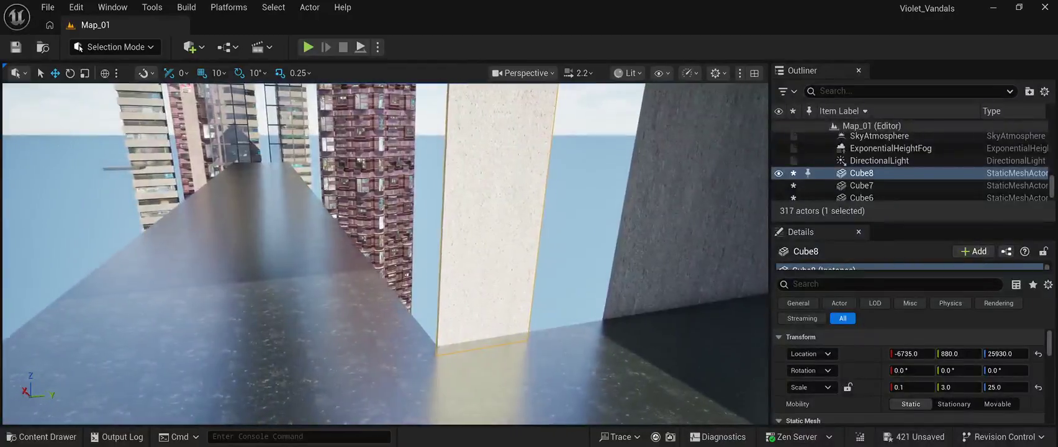
pyautogui.press('s')
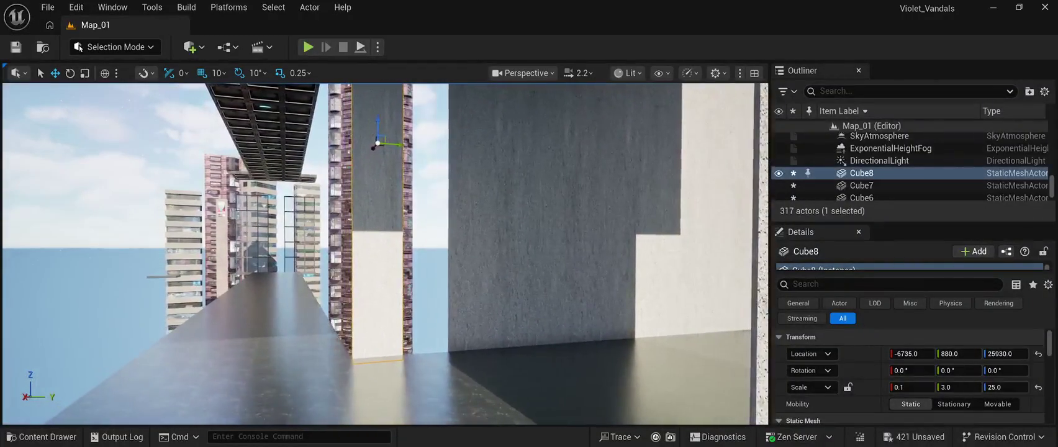
# Make Cube7 static, narrow it to Y scale 3.0, and slide it to Y 1180 near Cube8
pyautogui.click(862, 185)
pyautogui.click(911, 403)
pyautogui.click(957, 387)
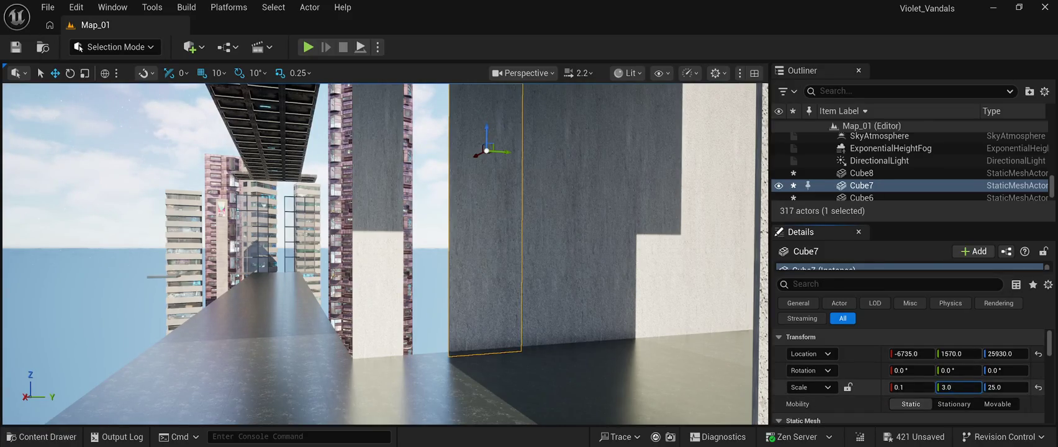
pyautogui.press('Return')
pyautogui.moveTo(510, 161); pyautogui.dragTo(451, 158)
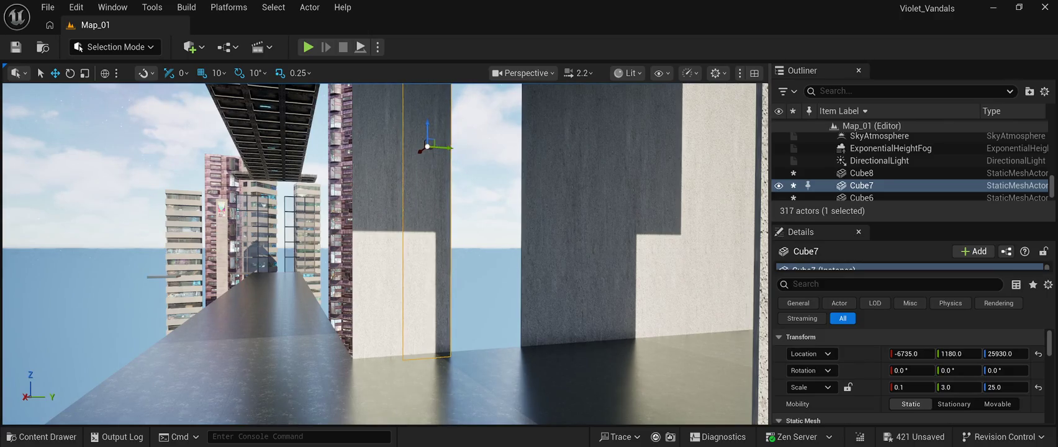
pyautogui.click(454, 159)
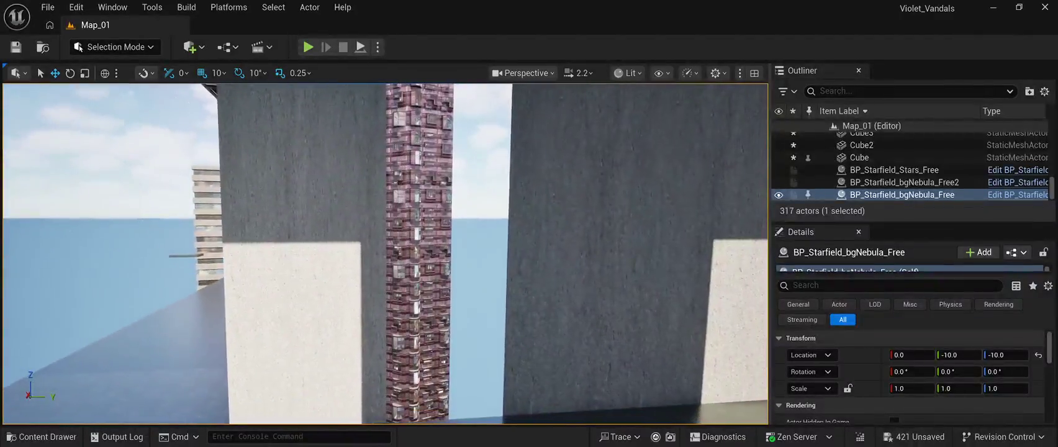
# Make Cube6 static, narrow it to Y scale 3.0, and slide it to Y 1490 near Cube7
pyautogui.click(565, 248)
pyautogui.click(960, 387)
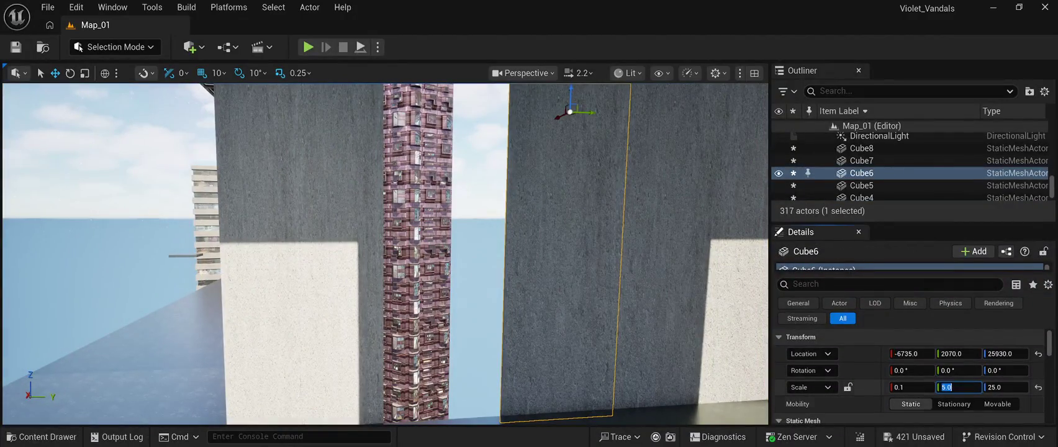
pyautogui.write('3')
pyautogui.click(912, 403)
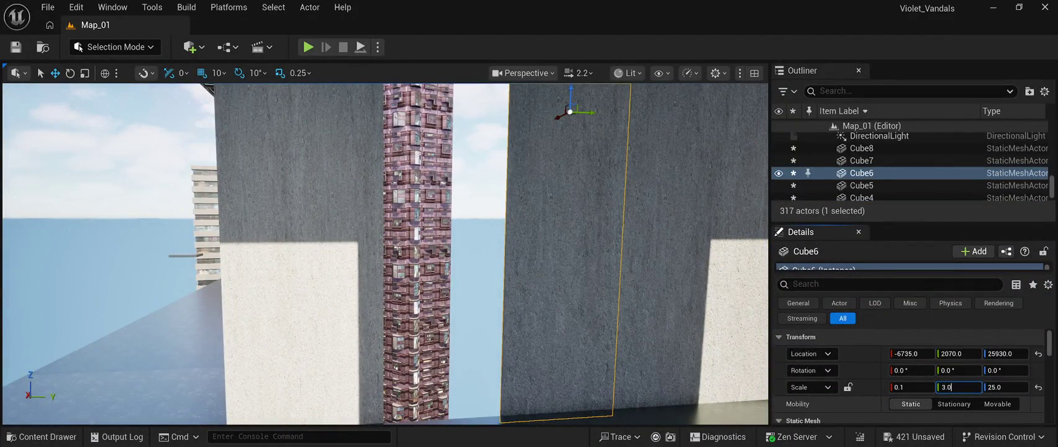
pyautogui.press('Return')
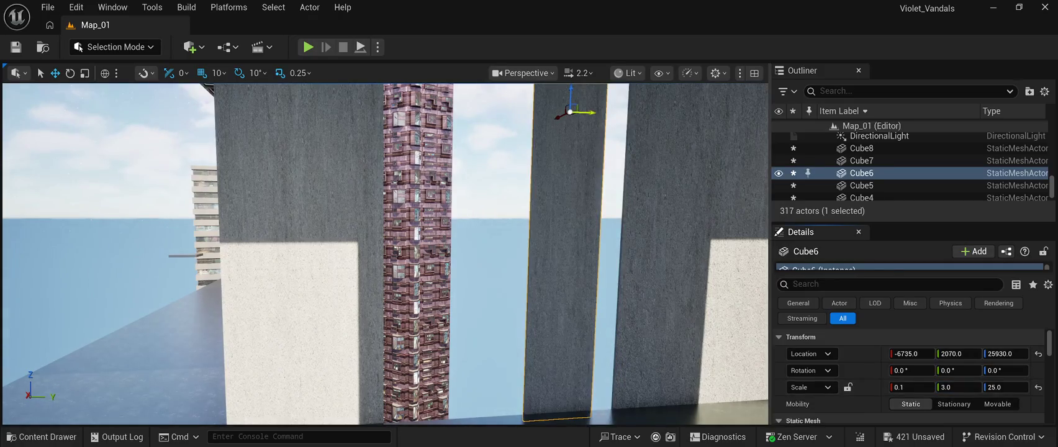
pyautogui.moveTo(587, 113); pyautogui.dragTo(446, 107)
pyautogui.click(472, 124)
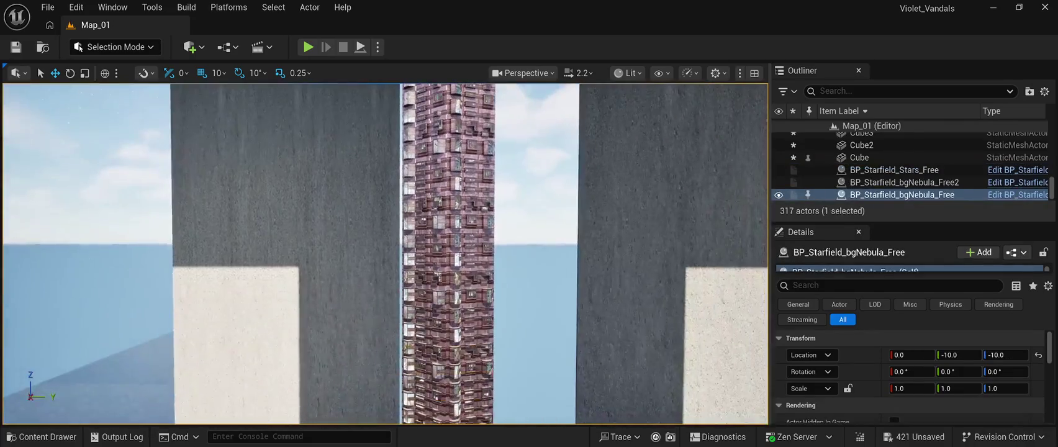
# Narrow Cube to Y scale 3.0 and slide it to Y 1790
pyautogui.click(859, 157)
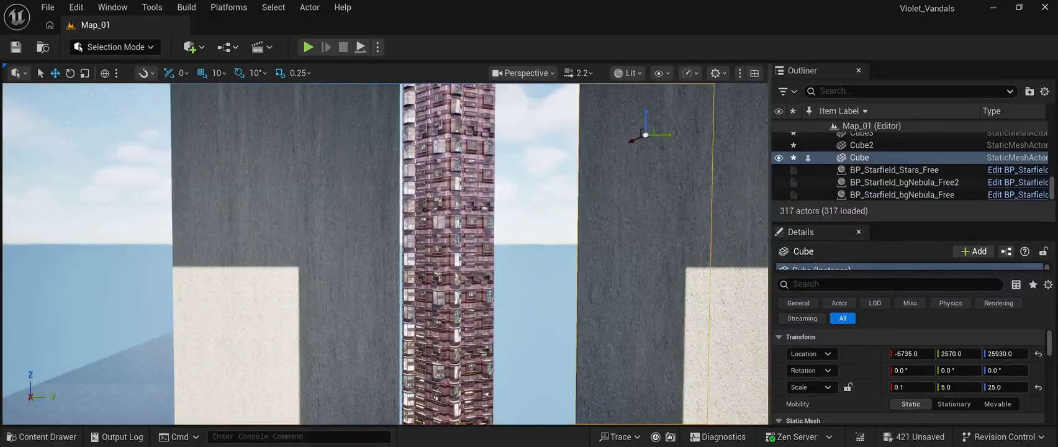
pyautogui.click(946, 387)
pyautogui.write('3')
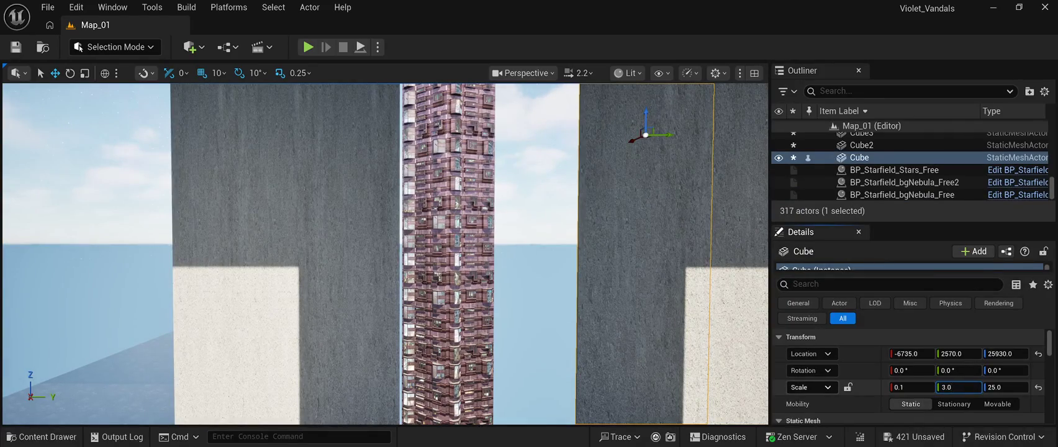
pyautogui.press('Return')
pyautogui.moveTo(664, 134)
pyautogui.mouseDown()
pyautogui.moveTo(462, 124)
pyautogui.moveTo(442, 134)
pyautogui.moveTo(459, 126)
pyautogui.mouseUp()
# Slide Cube3 along the corridor to Y 2080
pyautogui.doubleClick(902, 195)
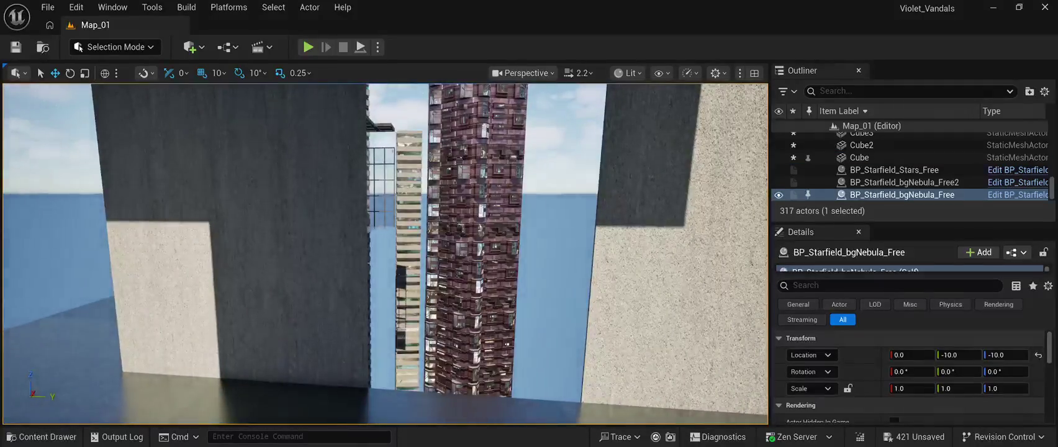
pyautogui.click(677, 248)
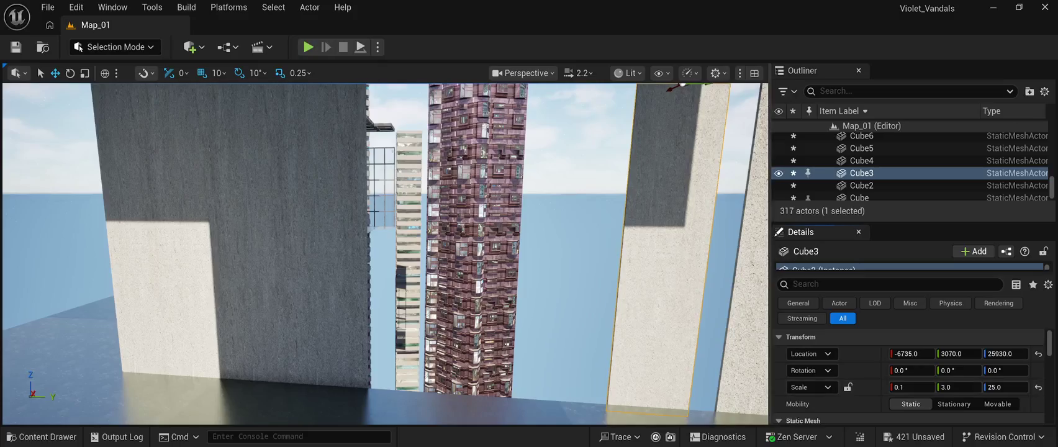
pyautogui.press('f')
pyautogui.moveTo(638, 220); pyautogui.dragTo(395, 224)
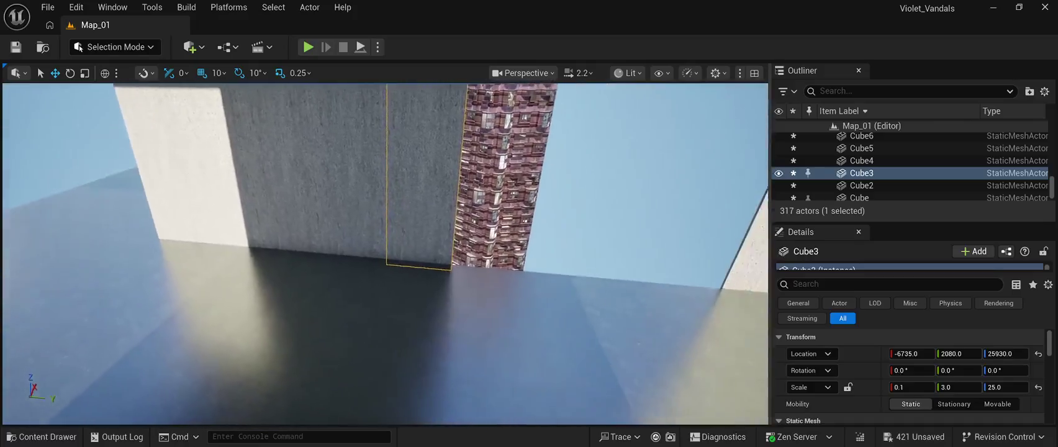
pyautogui.click(416, 289)
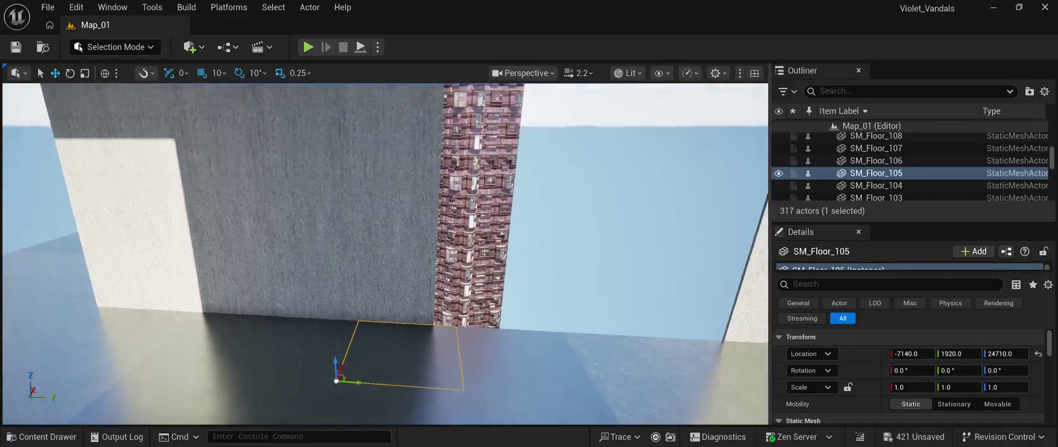
# Widen Cube3 to a Y scale of 4.0
pyautogui.click(373, 279)
pyautogui.click(947, 387)
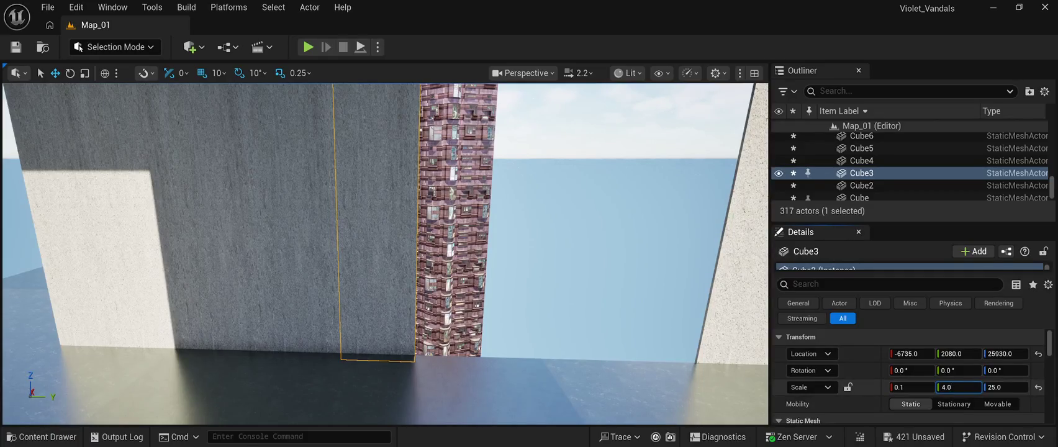
pyautogui.press('Return')
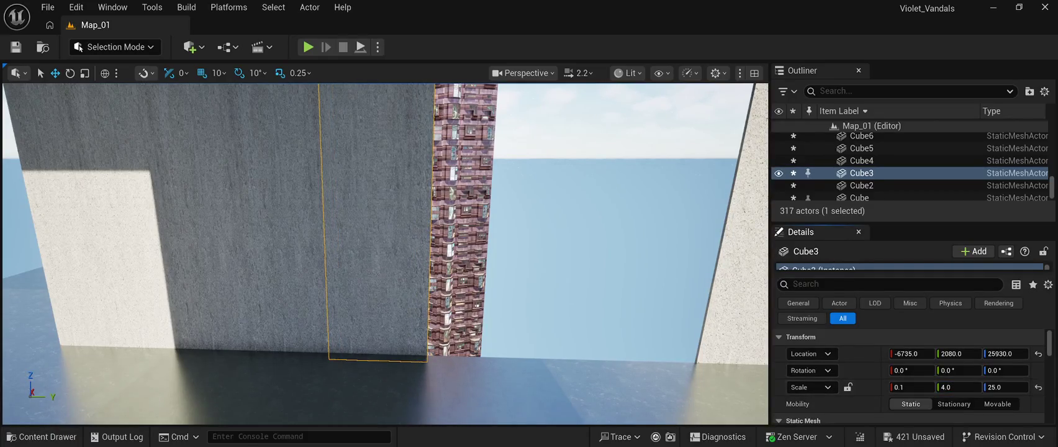
pyautogui.click(382, 389)
pyautogui.click(373, 217)
pyautogui.press('f')
# Nudge Cube3 along Y from 2110 to 2130
pyautogui.moveTo(398, 139); pyautogui.dragTo(406, 140)
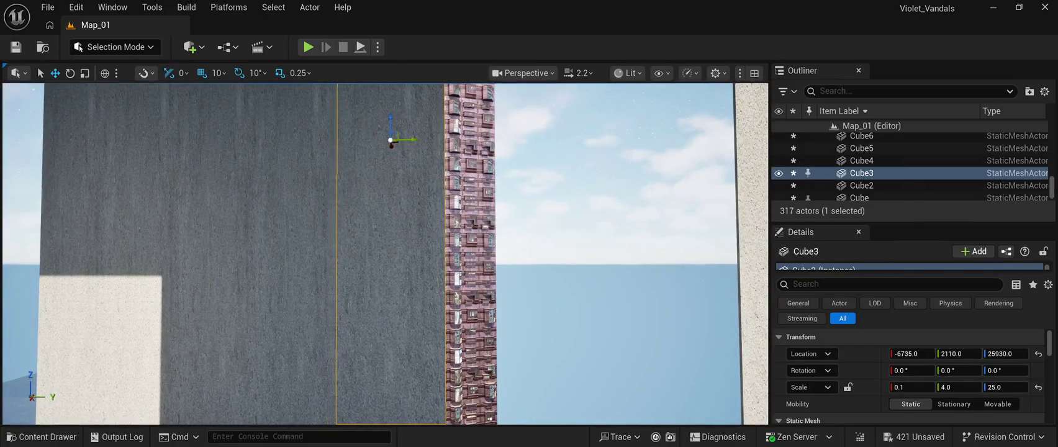
pyautogui.click(323, 391)
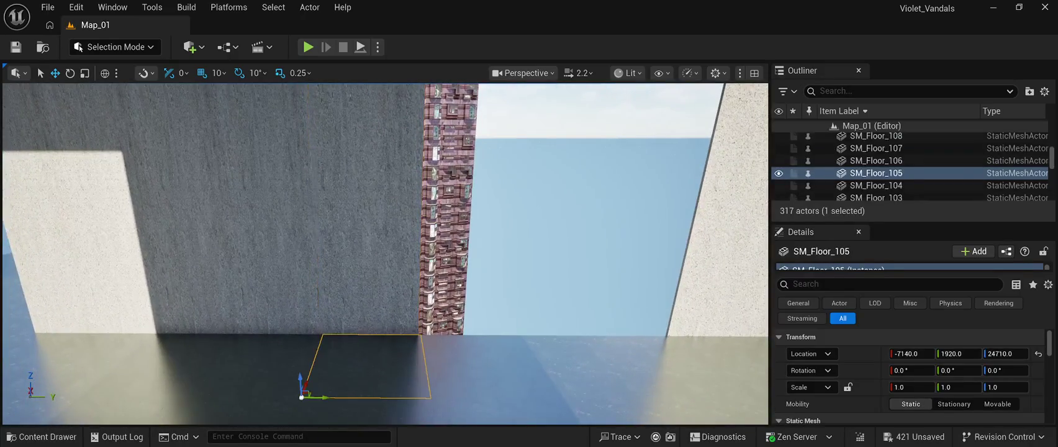
pyautogui.moveTo(405, 197); pyautogui.dragTo(417, 198)
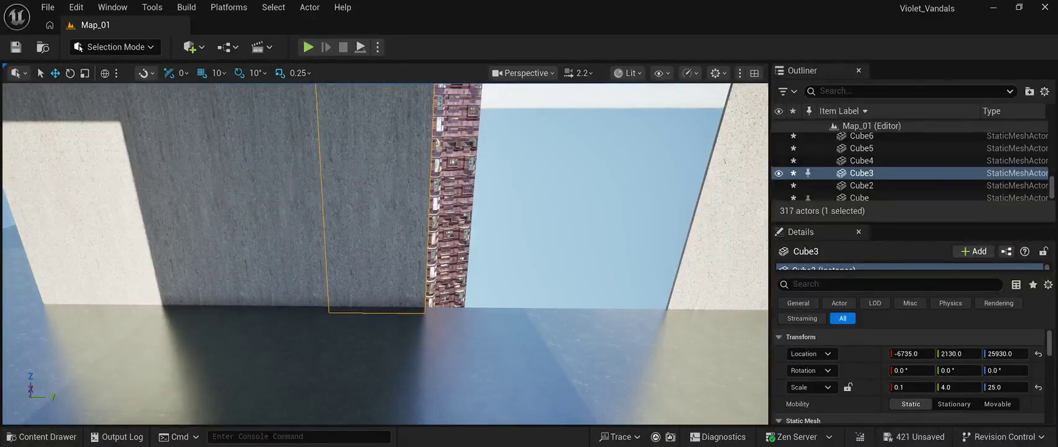
pyautogui.click(376, 336)
pyautogui.hotkey('ctrl', 'z')
pyautogui.press('f')
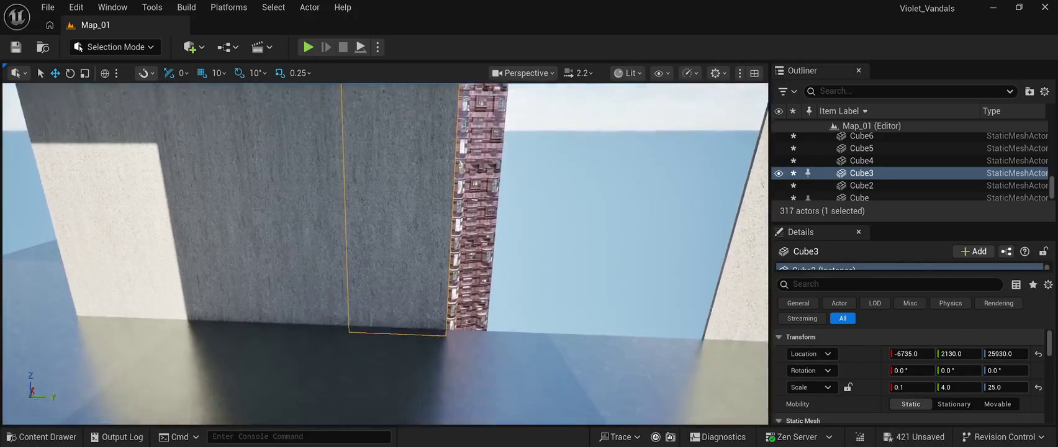
pyautogui.hotkey('ctrl', 'y')
pyautogui.hotkey('ctrl', 'z')
pyautogui.press('f')
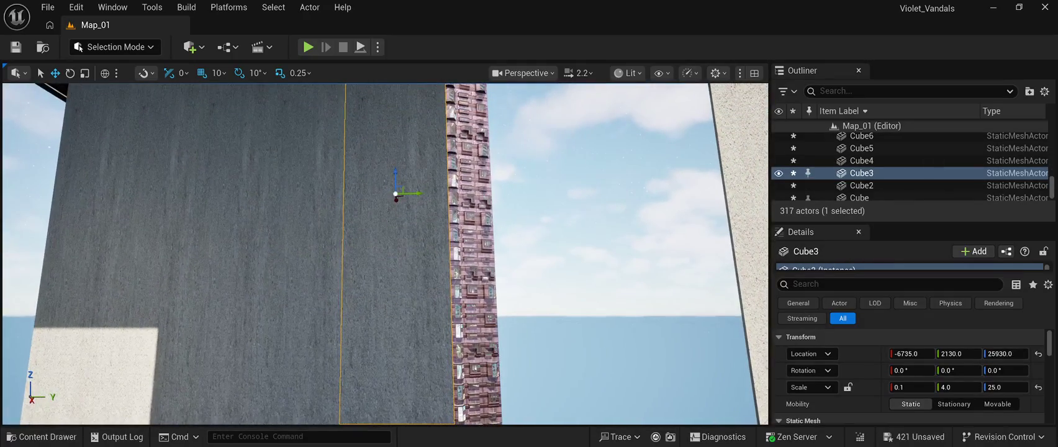
pyautogui.hotkey('ctrl', 'z')
pyautogui.click(956, 387)
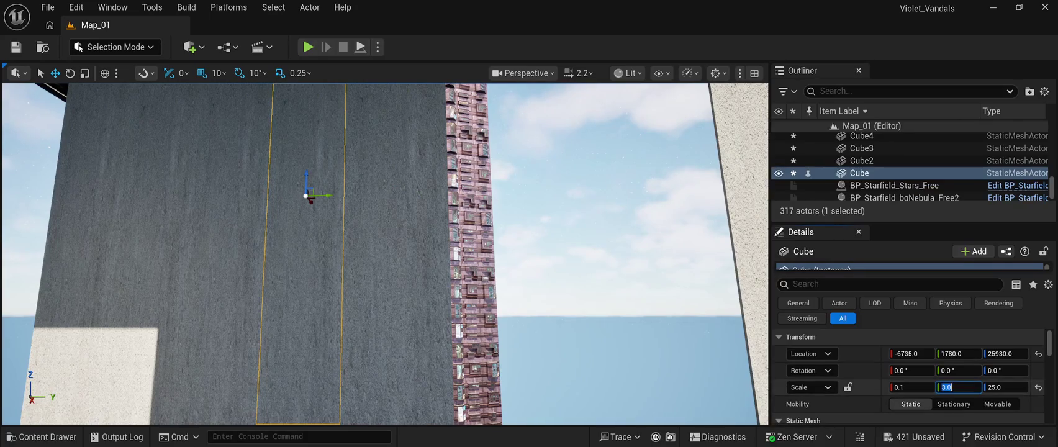
# Set Scale Y to 4 on Cube and Cube6
pyautogui.write('4')
pyautogui.press('Return')
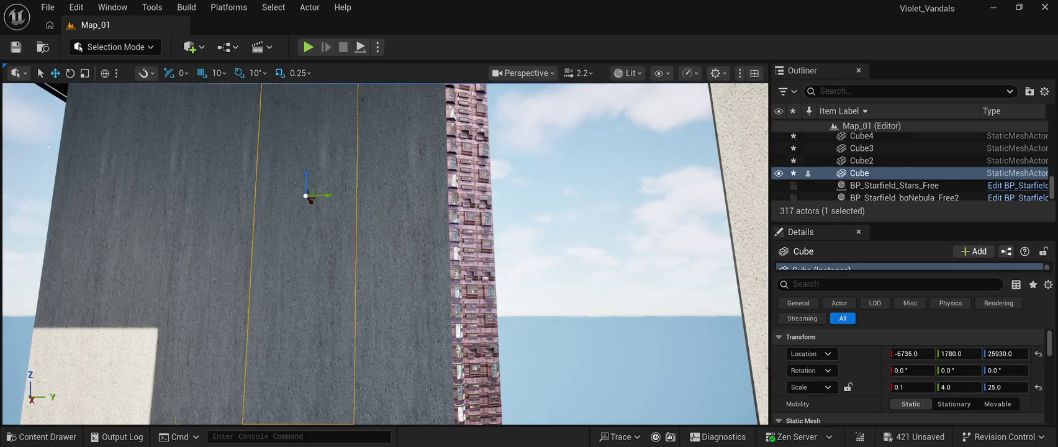
pyautogui.hotkey('ctrl', 'z')
pyautogui.click(957, 387)
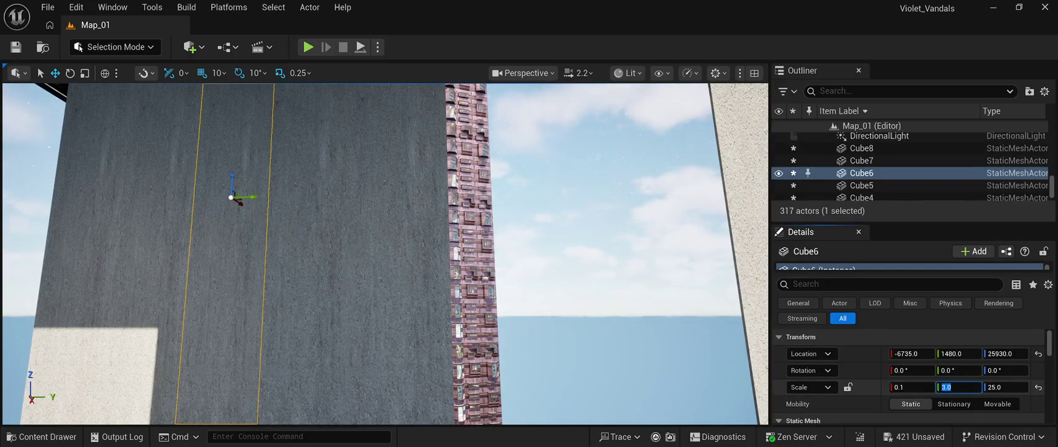
pyautogui.write('4')
pyautogui.press('Return')
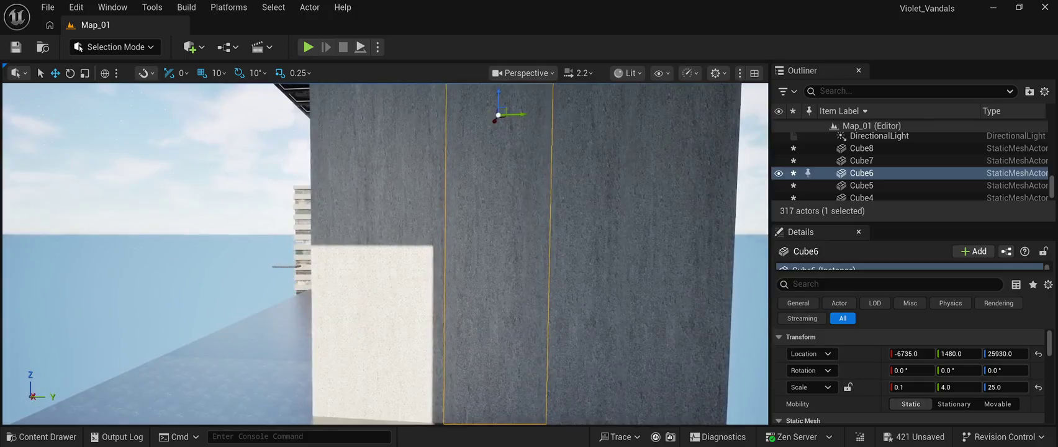
# Set Cube7's Scale Y to 4, leaving it at Y 1180
pyautogui.click(421, 249)
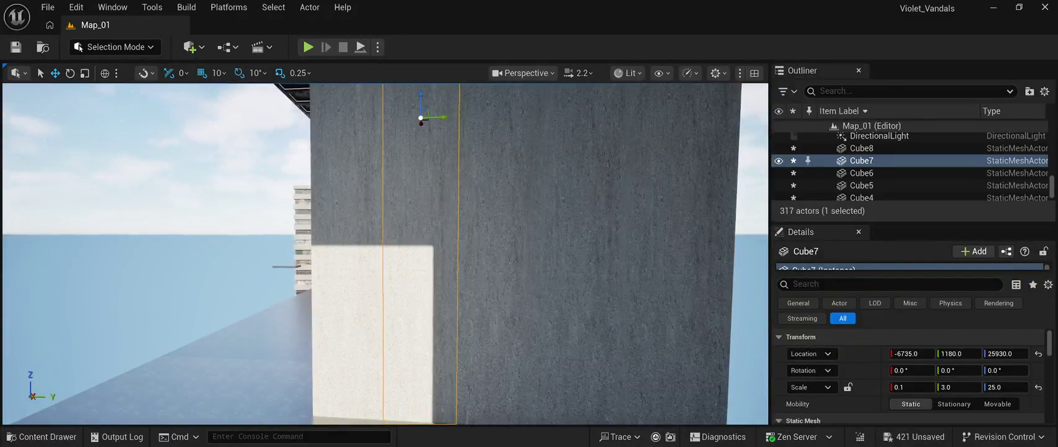
pyautogui.click(956, 387)
pyautogui.write('4')
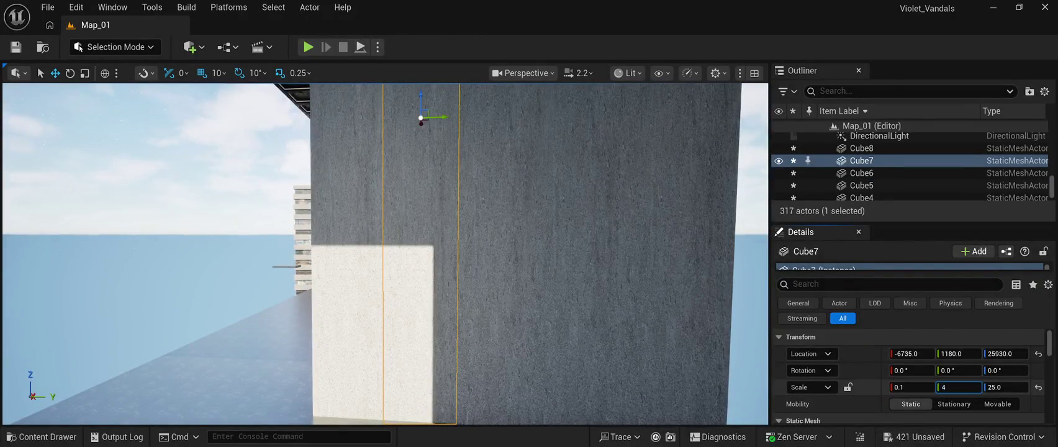
pyautogui.press('Return')
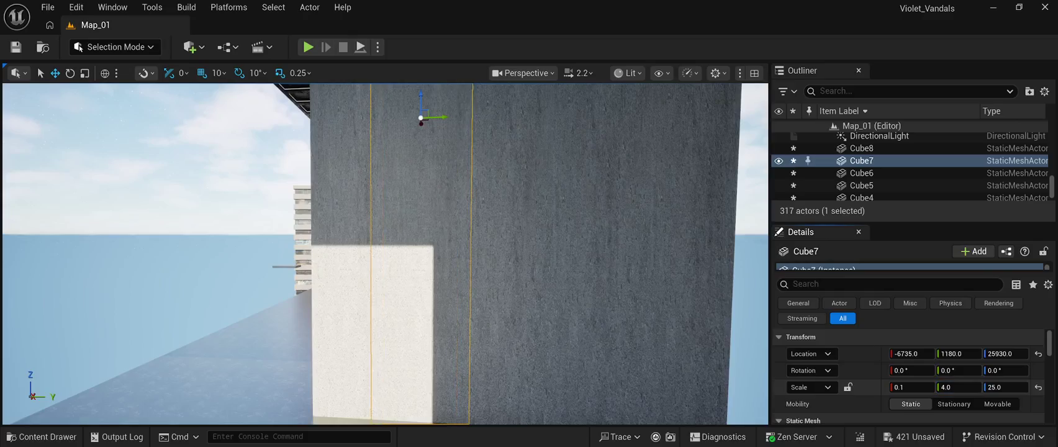
pyautogui.scroll(-5, 385, 253)
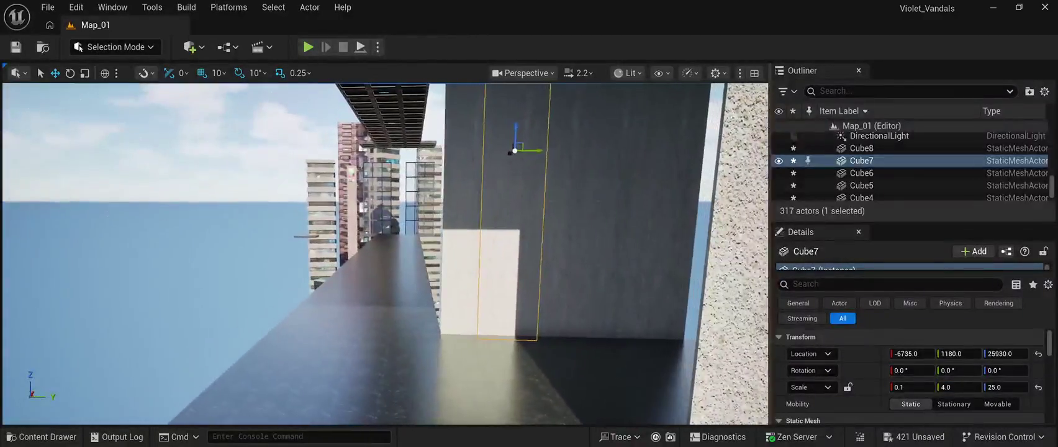
pyautogui.click(862, 148)
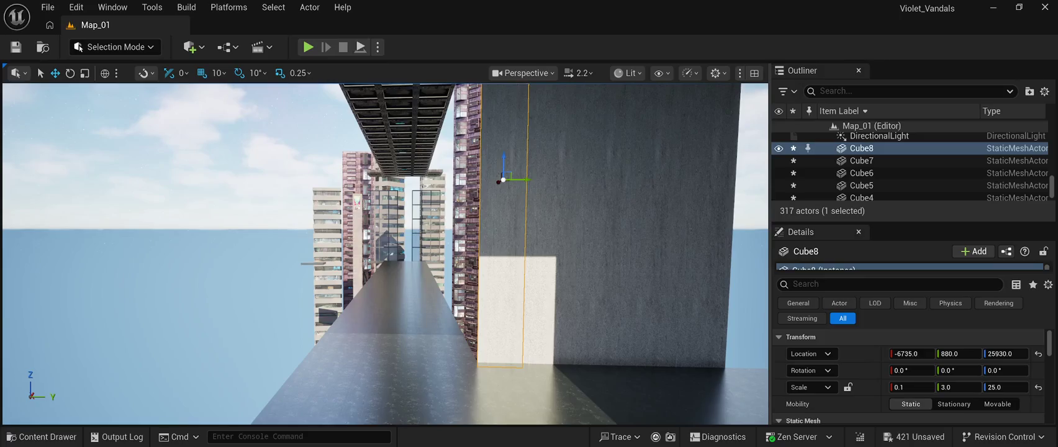
pyautogui.click(862, 160)
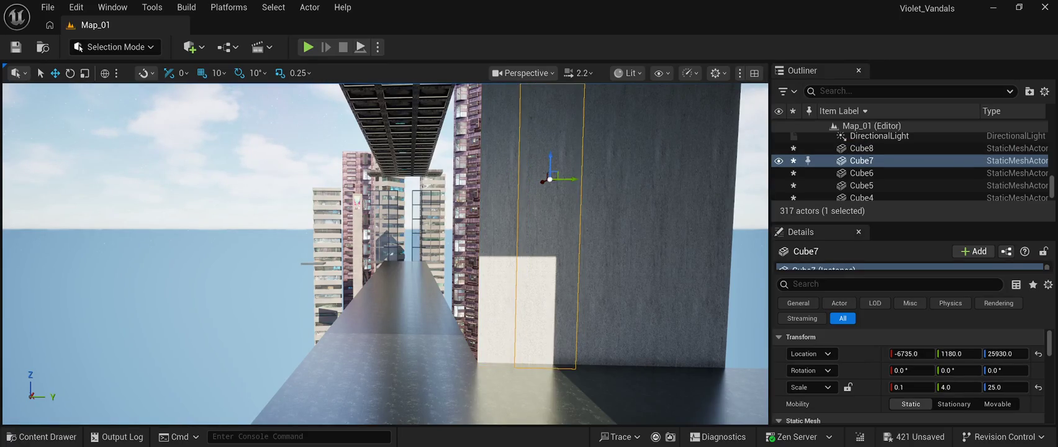
# Move Cube7, Cube6 and Cube out along X to -5475, -5905 and -6205
pyautogui.moveTo(385, 254); pyautogui.dragTo(429, 249)
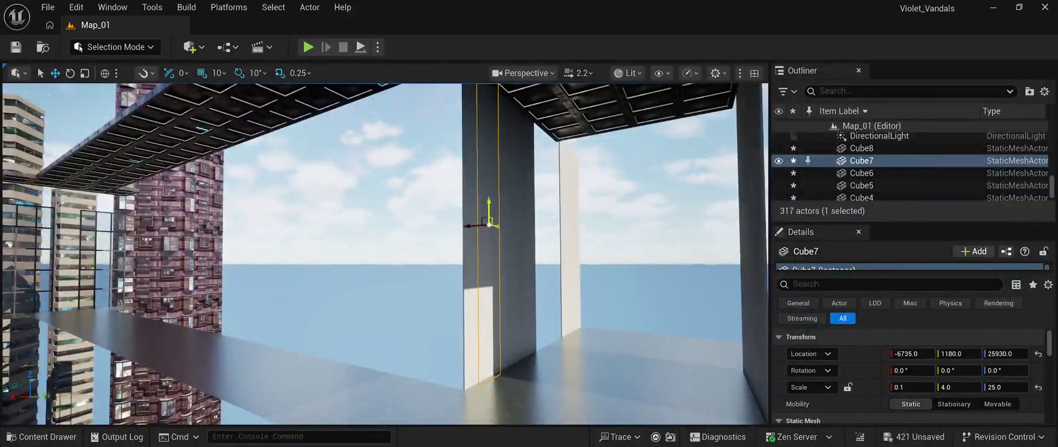
pyautogui.moveTo(475, 225); pyautogui.dragTo(359, 235)
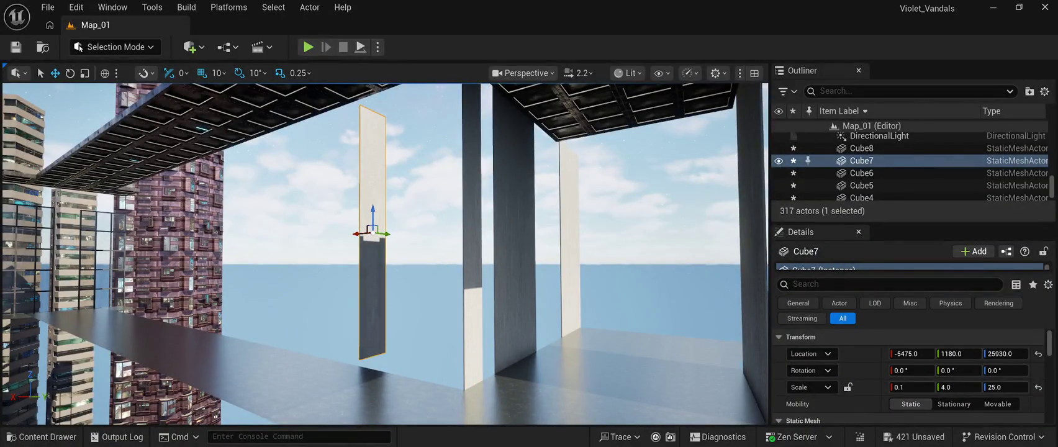
pyautogui.click(862, 172)
pyautogui.moveTo(487, 229); pyautogui.dragTo(411, 226)
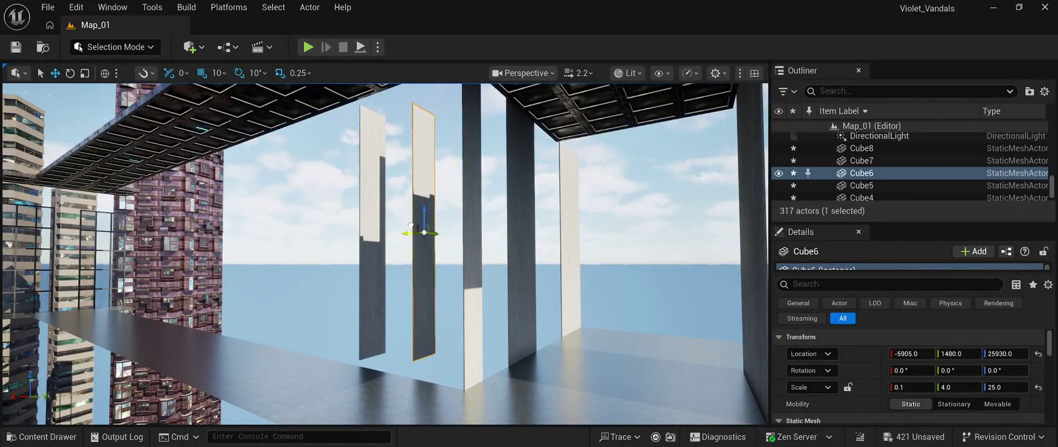
pyautogui.click(501, 230)
pyautogui.moveTo(516, 229)
pyautogui.mouseDown()
pyautogui.moveTo(445, 224)
pyautogui.moveTo(501, 231)
pyautogui.moveTo(459, 234)
pyautogui.mouseUp()
# Shift Cube3, move Cube4 to X -6255, and slide Cube5 just right of the Cube8 pillar
pyautogui.click(504, 230)
pyautogui.click(562, 239)
pyautogui.moveTo(545, 240); pyautogui.dragTo(467, 234)
pyautogui.click(576, 242)
pyautogui.moveTo(569, 244); pyautogui.dragTo(470, 245)
pyautogui.click(475, 246)
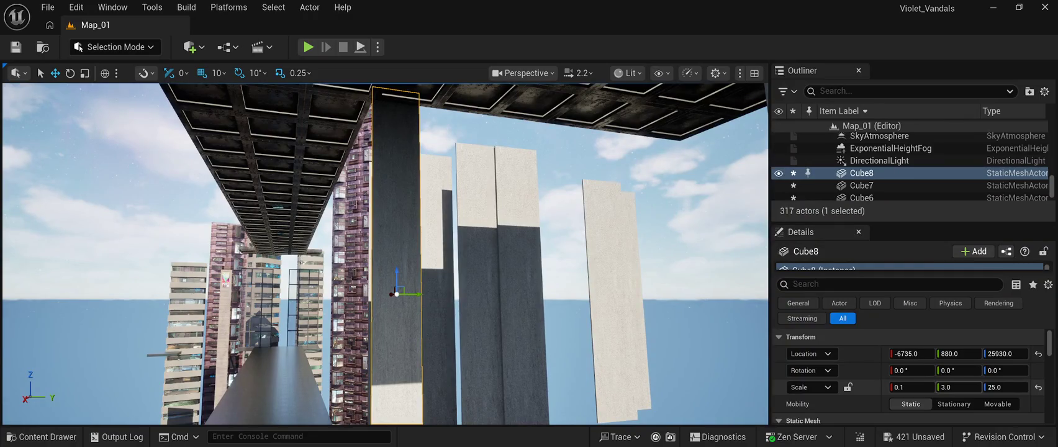
# Set Cube8's Scale Y to 30.0, turning the narrow dark pillar into a broad wall
pyautogui.moveTo(957, 387); pyautogui.dragTo(1044, 387)
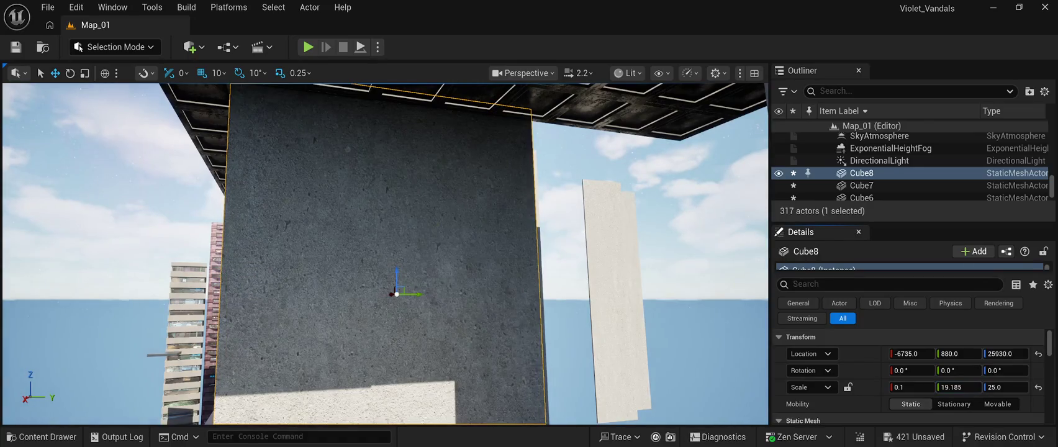
pyautogui.click(960, 387)
pyautogui.write('30.0')
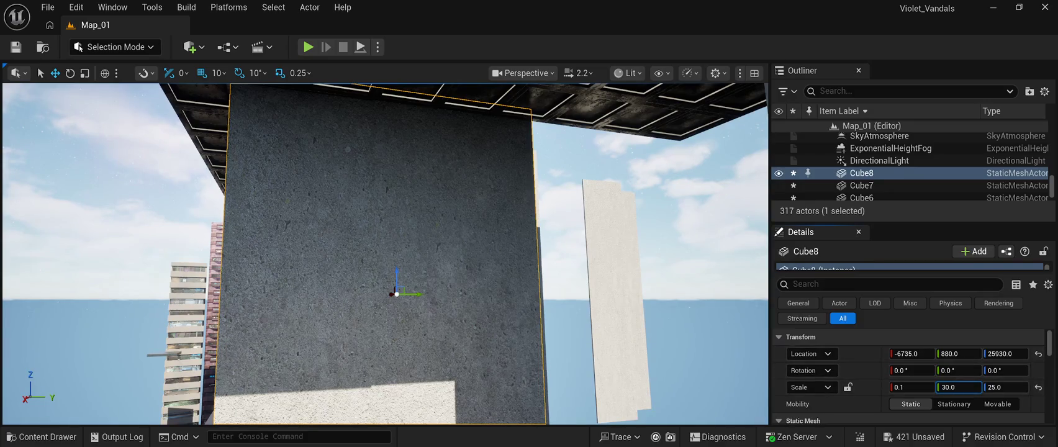